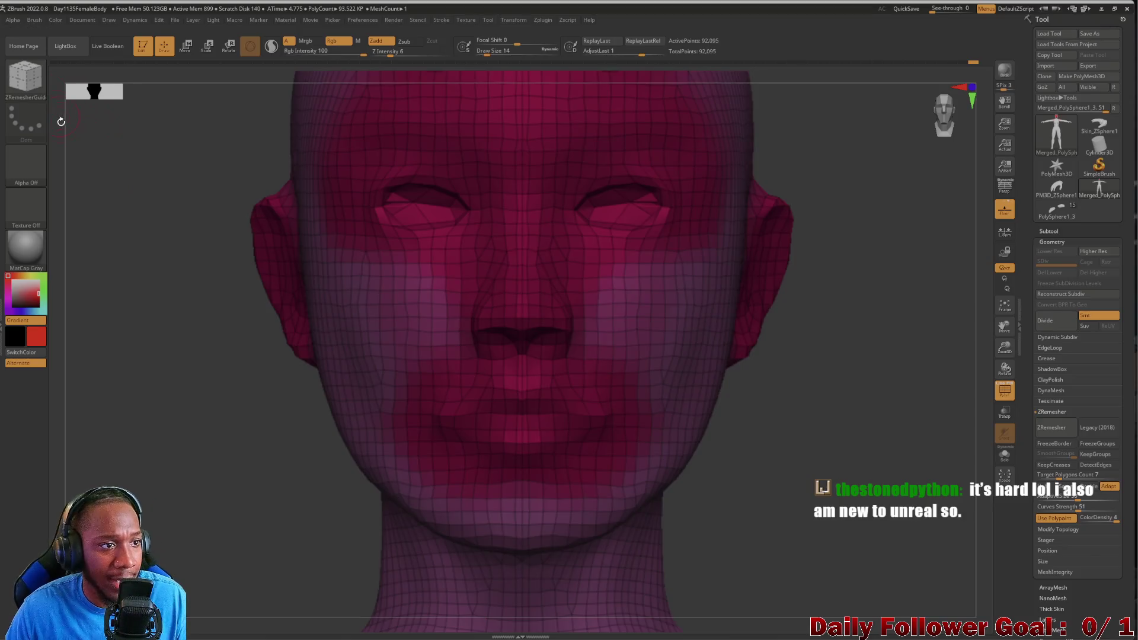
# Draw ZRemesher guide loops around the brow, eyes and mouth, then remesh the head to 18,072 points.
pyautogui.press(']')
pyautogui.press(']')
pyautogui.press(']')
pyautogui.moveTo(461, 121)
pyautogui.mouseDown()
pyautogui.moveTo(415, 115)
pyautogui.moveTo(369, 130)
pyautogui.mouseUp()
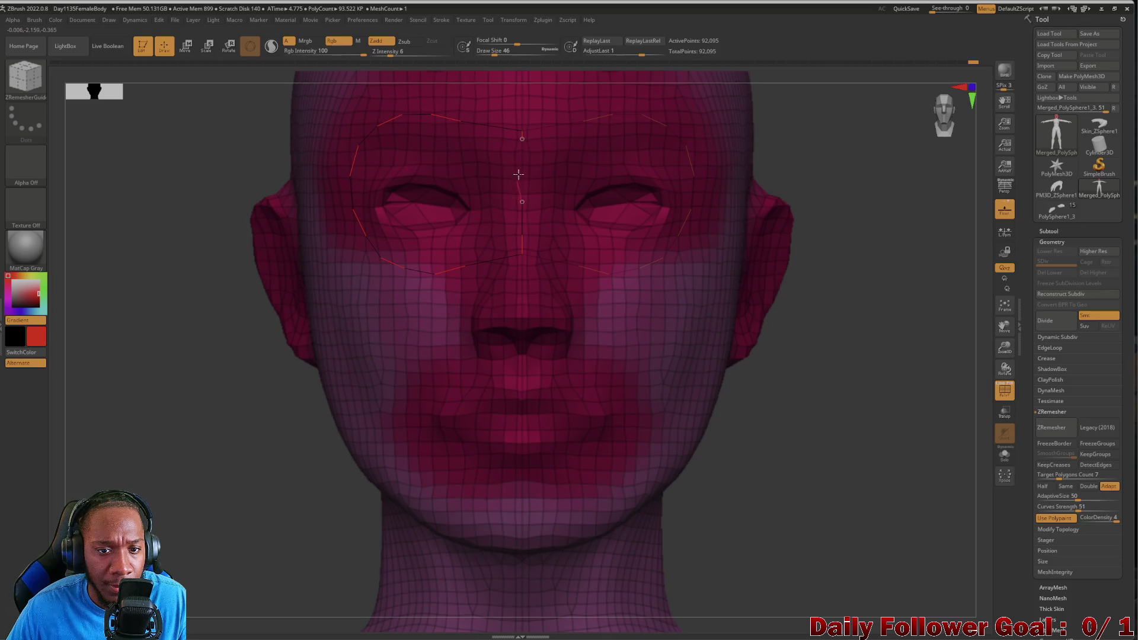
pyautogui.moveTo(237, 424)
pyautogui.mouseDown()
pyautogui.moveTo(214, 465)
pyautogui.moveTo(223, 422)
pyautogui.moveTo(287, 427)
pyautogui.moveTo(247, 429)
pyautogui.mouseUp()
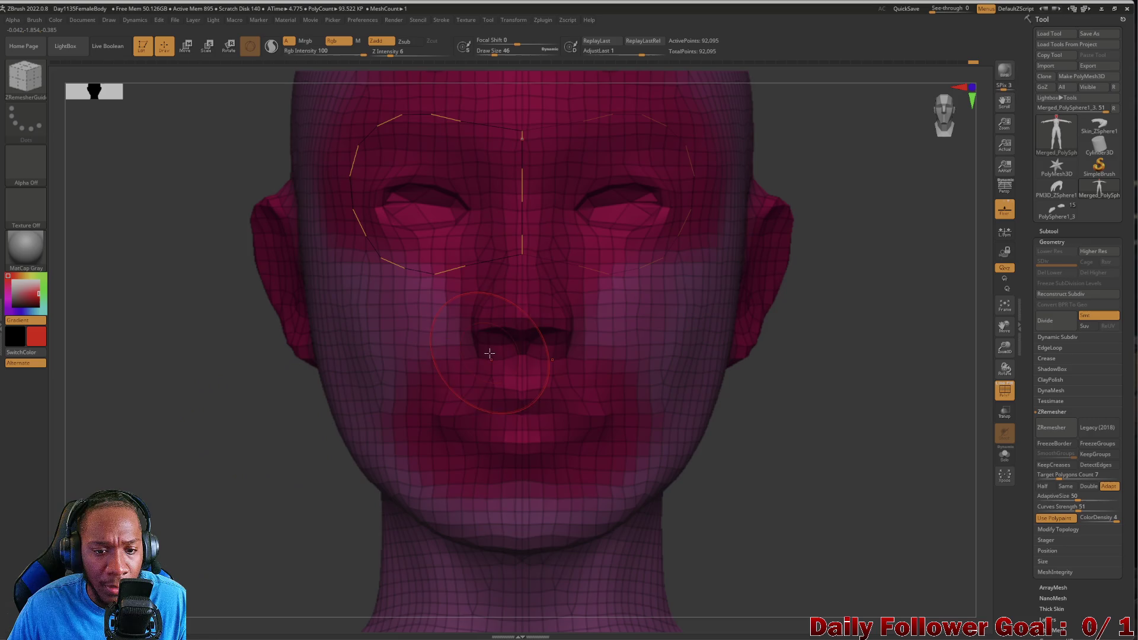
pyautogui.press('[')
pyautogui.press('[')
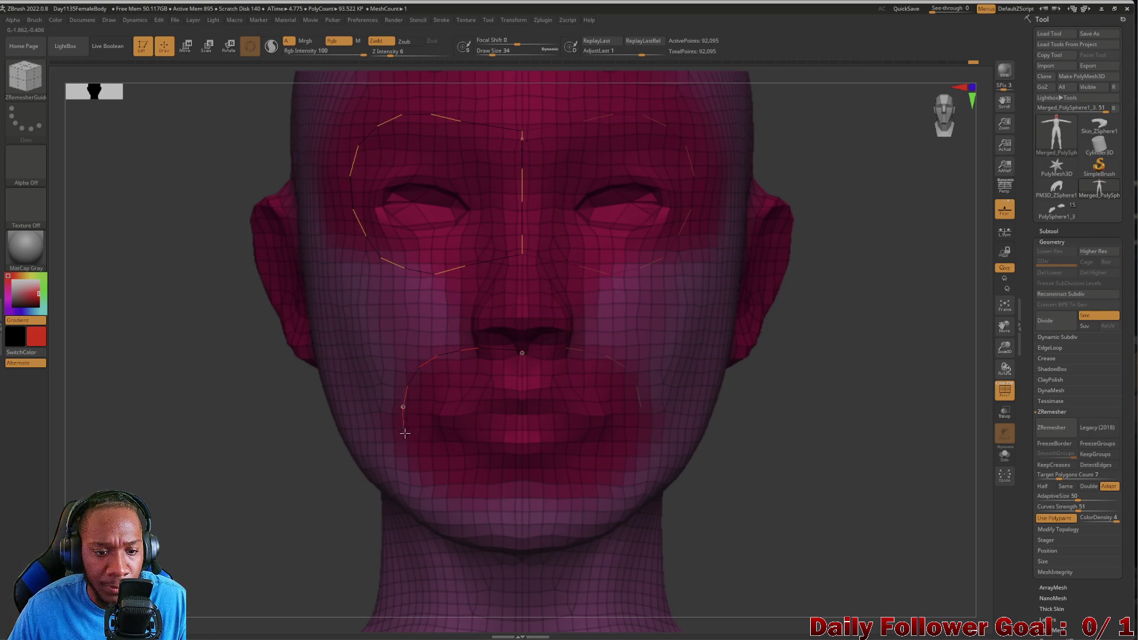
pyautogui.moveTo(216, 514)
pyautogui.mouseDown()
pyautogui.moveTo(190, 496)
pyautogui.moveTo(204, 491)
pyautogui.mouseUp()
pyautogui.click(1052, 428)
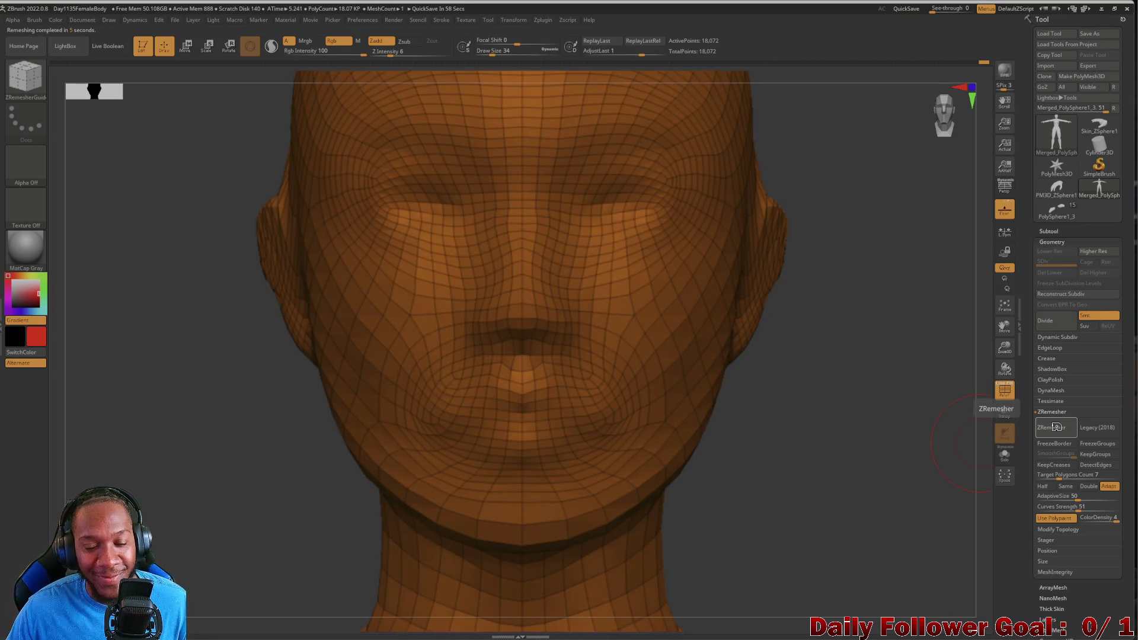
# Inspect the remeshed head in three-quarter and side profile, then revert to the 92,095-point mesh.
pyautogui.moveTo(183, 437)
pyautogui.mouseDown()
pyautogui.moveTo(155, 431)
pyautogui.moveTo(144, 450)
pyautogui.moveTo(198, 450)
pyautogui.moveTo(153, 450)
pyautogui.moveTo(147, 437)
pyautogui.moveTo(186, 447)
pyautogui.moveTo(201, 437)
pyautogui.moveTo(131, 423)
pyautogui.mouseUp()
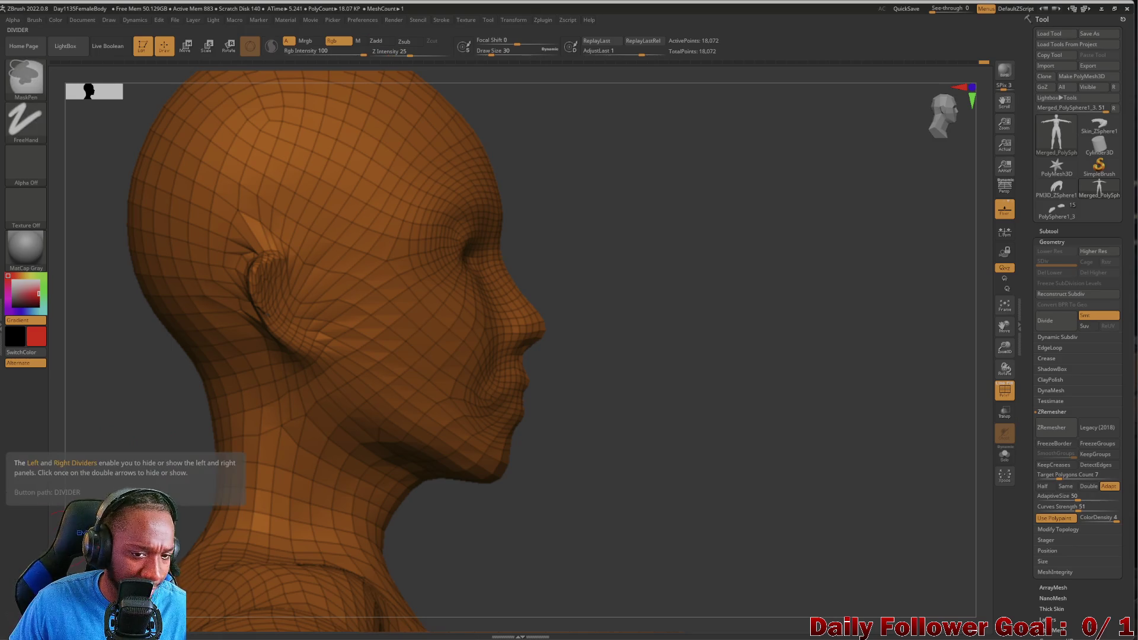
pyautogui.moveTo(342, 364)
pyautogui.mouseDown()
pyautogui.moveTo(745, 475)
pyautogui.moveTo(430, 449)
pyautogui.moveTo(178, 403)
pyautogui.mouseUp()
pyautogui.keyDown('alt'); pyautogui.moveTo(89, 386); pyautogui.dragTo(980, 374); pyautogui.keyUp('alt')
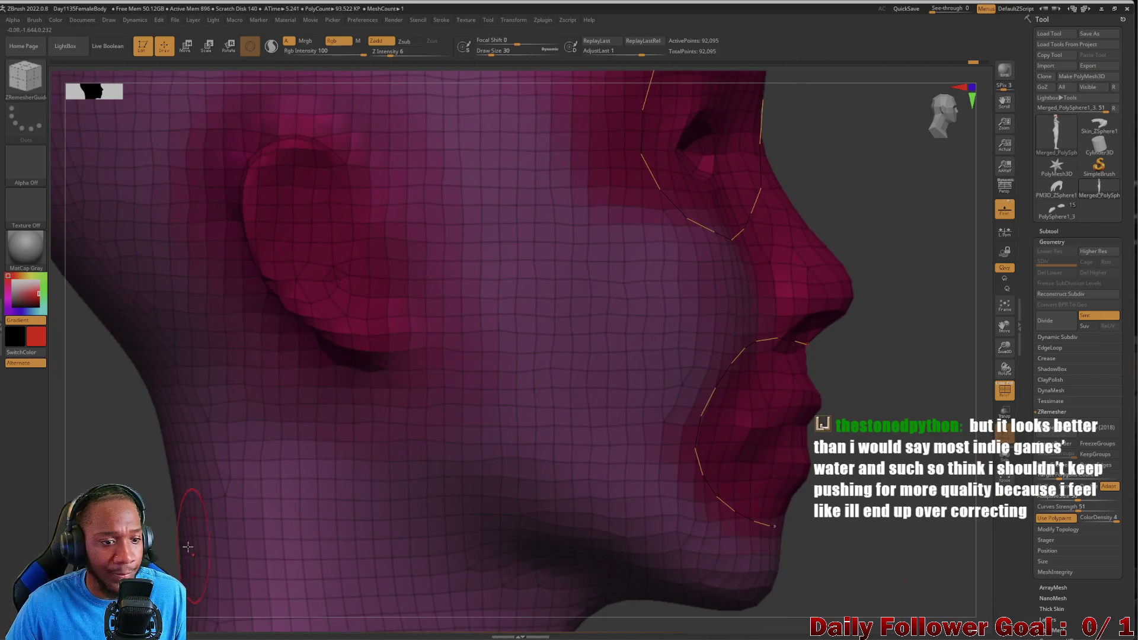
# Orbit from the torso to a three-quarter close-up of the face.
pyautogui.moveTo(117, 356)
pyautogui.keyDown('alt'); pyautogui.mouseDown()
pyautogui.moveTo(117, 241)
pyautogui.moveTo(195, 140)
pyautogui.moveTo(302, 376)
pyautogui.moveTo(253, 409)
pyautogui.moveTo(219, 411)
pyautogui.moveTo(268, 408)
pyautogui.moveTo(244, 511)
pyautogui.moveTo(221, 464)
pyautogui.mouseUp(); pyautogui.keyUp('alt')
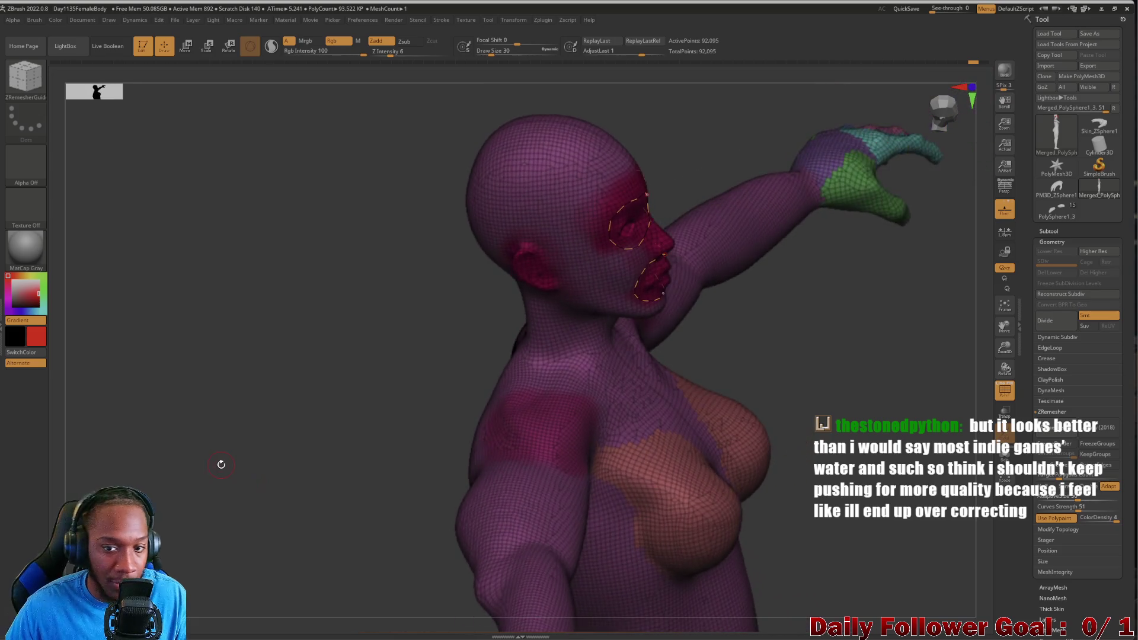
pyautogui.press('ctrl')
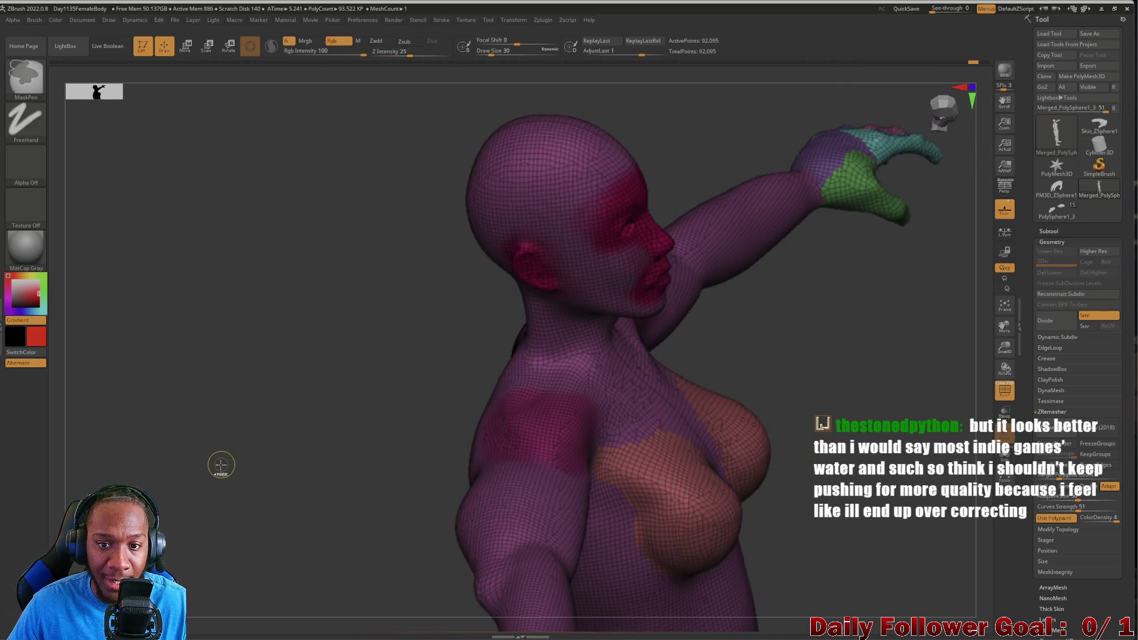
pyautogui.moveTo(398, 271)
pyautogui.mouseDown()
pyautogui.moveTo(353, 334)
pyautogui.moveTo(371, 340)
pyautogui.mouseUp()
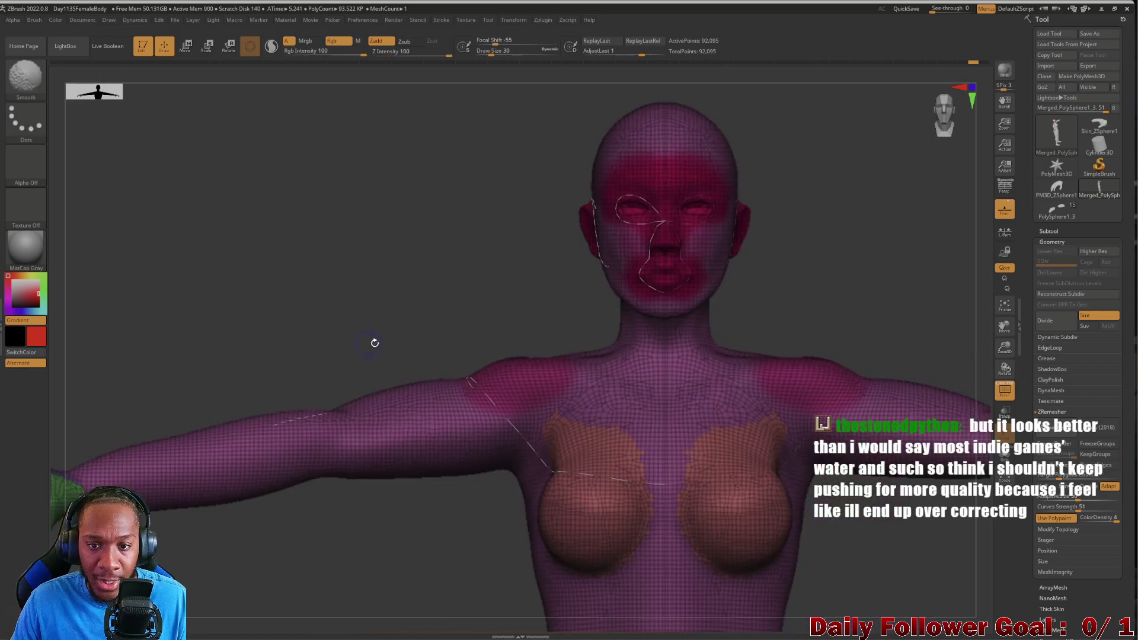
pyautogui.moveTo(502, 261)
pyautogui.keyDown('alt'); pyautogui.mouseDown()
pyautogui.moveTo(471, 476)
pyautogui.moveTo(414, 376)
pyautogui.moveTo(389, 414)
pyautogui.moveTo(446, 438)
pyautogui.mouseUp(); pyautogui.keyUp('alt')
pyautogui.press('ctrl')
pyautogui.keyDown('ctrl'); pyautogui.click(605, 293); pyautogui.keyUp('ctrl')
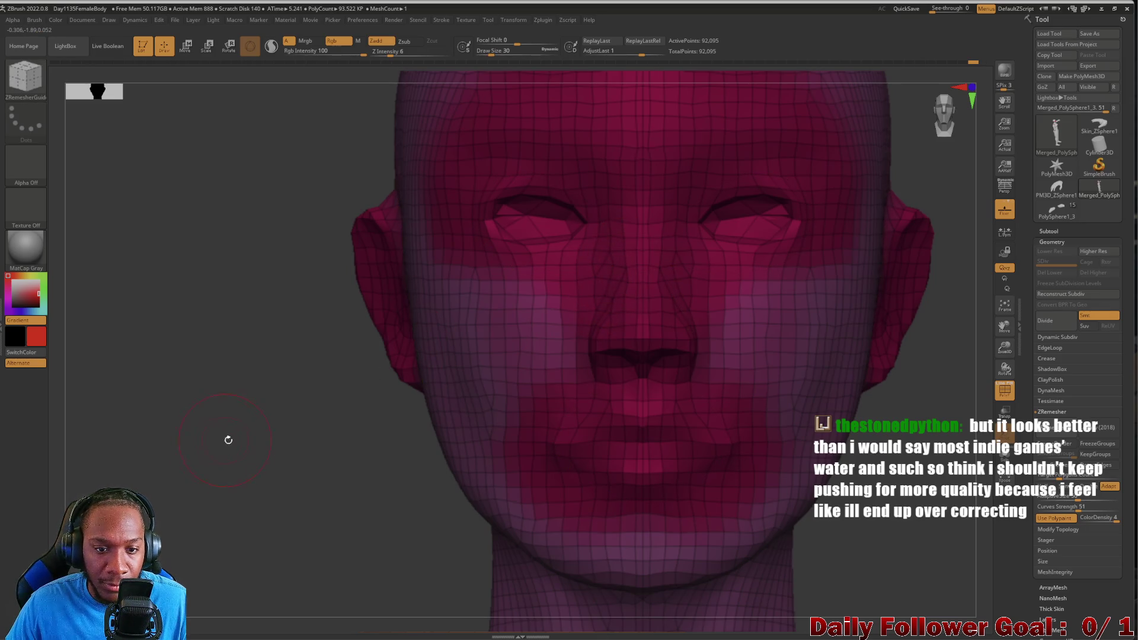
pyautogui.moveTo(226, 437); pyautogui.dragTo(239, 441)
# Undo the stray clicks on the face to get back to drawing guide curves.
pyautogui.hotkey('ctrl', 'z')
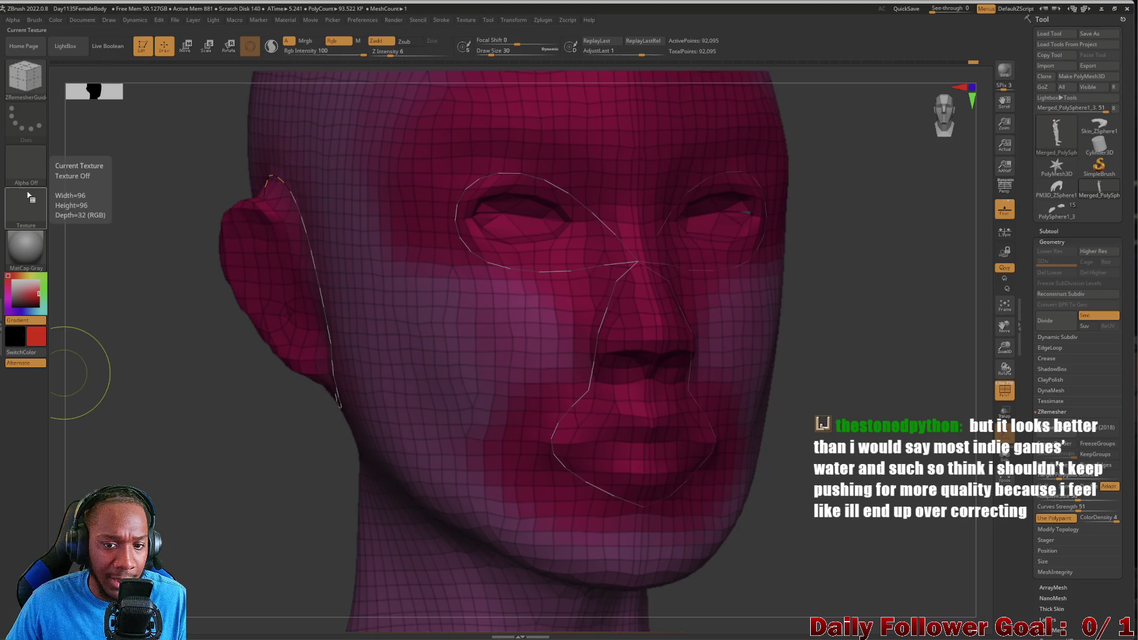
pyautogui.keyDown('ctrl'); pyautogui.click(639, 259); pyautogui.keyUp('ctrl')
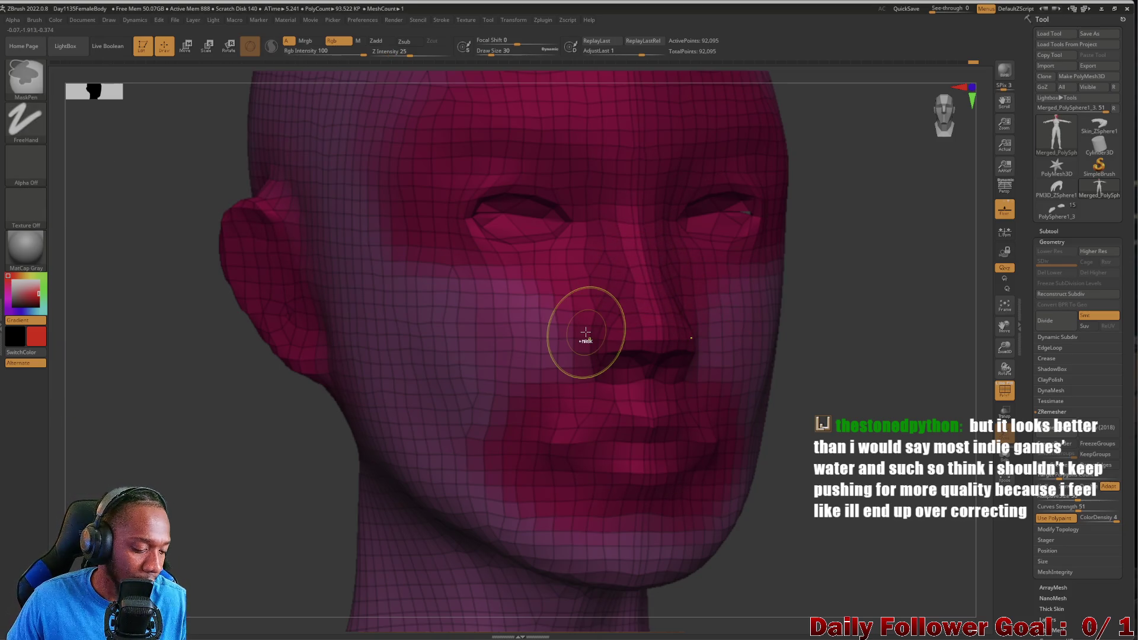
pyautogui.hotkey('ctrl', 'z')
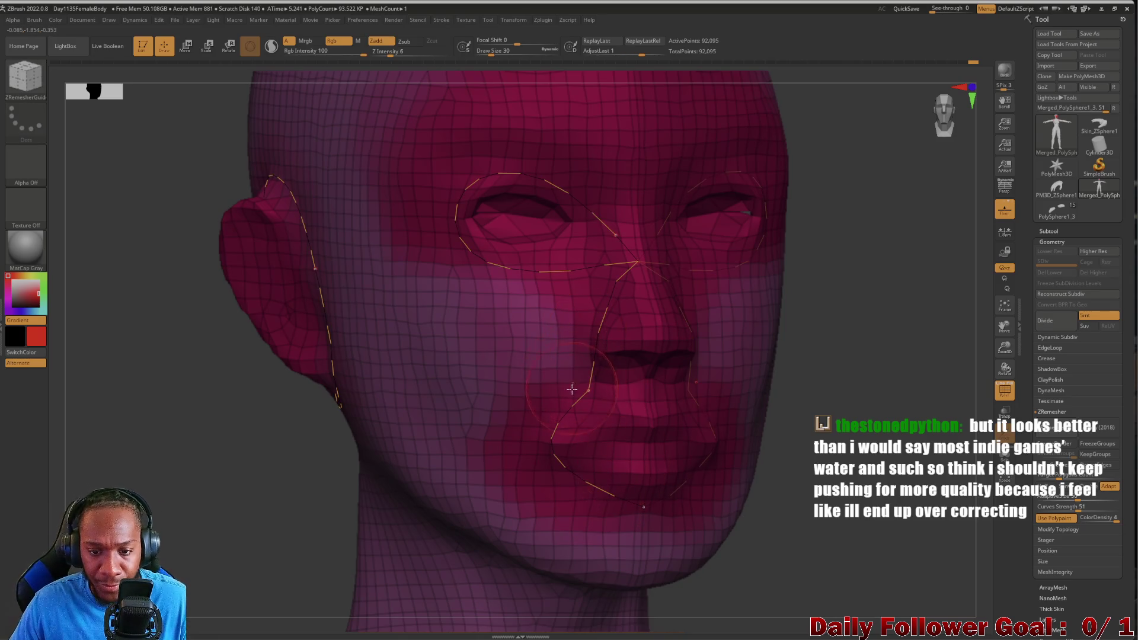
pyautogui.keyDown('ctrl'); pyautogui.click(588, 396); pyautogui.keyUp('ctrl')
pyautogui.hotkey('ctrl', 'z')
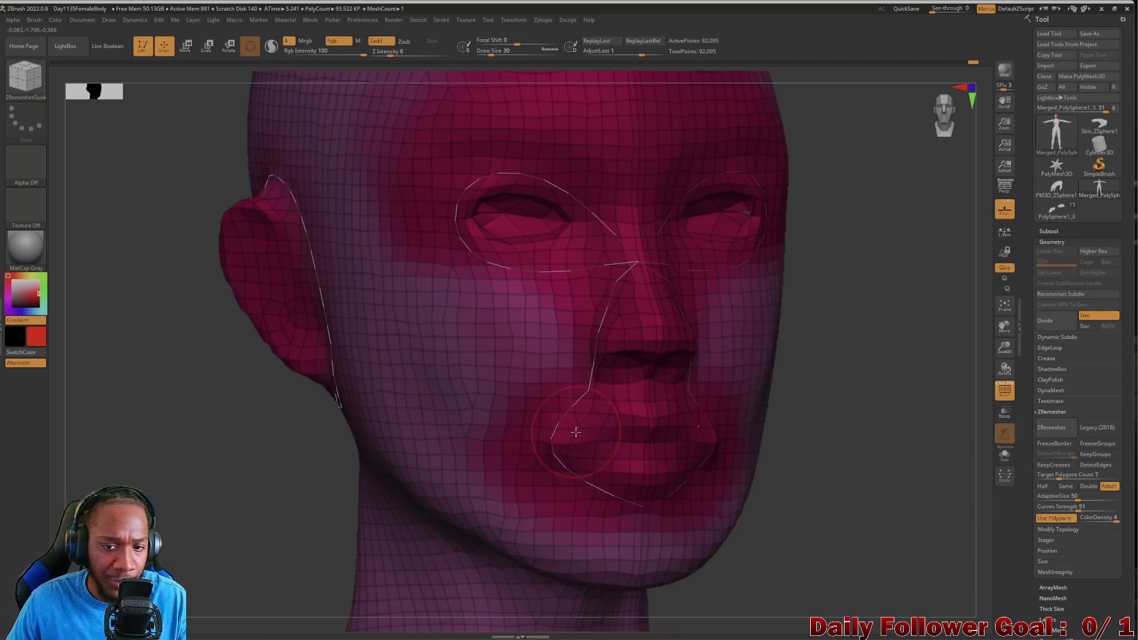
# Delete the nose-bridge, face and chin guide curves, keeping the curves by the ears.
pyautogui.moveTo(637, 275); pyautogui.dragTo(635, 257)
pyautogui.click(623, 231)
pyautogui.click(600, 332)
pyautogui.click(587, 396)
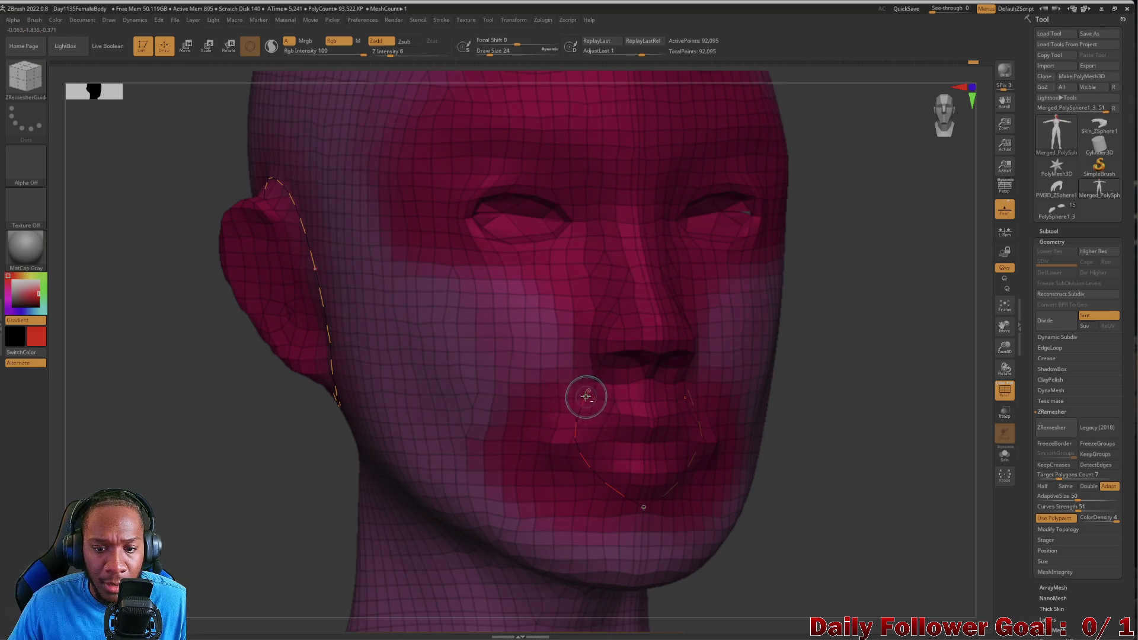
pyautogui.moveTo(643, 507); pyautogui.dragTo(582, 404)
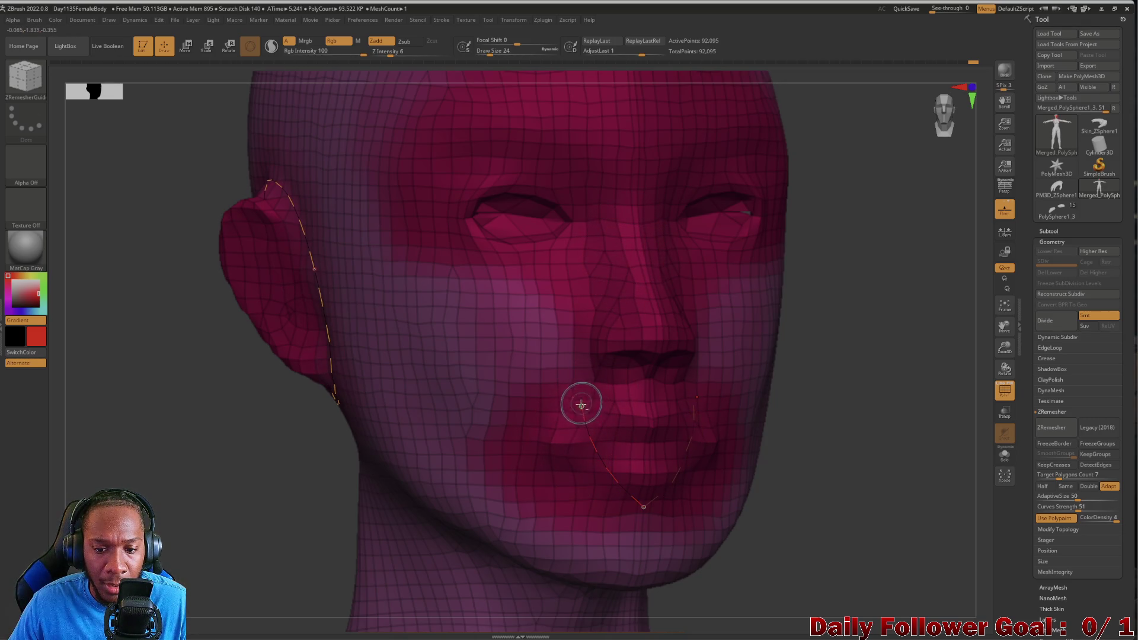
pyautogui.click(643, 505)
pyautogui.moveTo(298, 533)
pyautogui.mouseDown()
pyautogui.moveTo(252, 523)
pyautogui.moveTo(206, 488)
pyautogui.moveTo(283, 488)
pyautogui.moveTo(267, 282)
pyautogui.mouseUp()
pyautogui.moveTo(271, 450)
pyautogui.keyDown('alt'); pyautogui.mouseDown()
pyautogui.moveTo(323, 333)
pyautogui.moveTo(365, 389)
pyautogui.moveTo(352, 423)
pyautogui.moveTo(297, 376)
pyautogui.moveTo(282, 475)
pyautogui.moveTo(221, 541)
pyautogui.mouseUp(); pyautogui.keyUp('alt')
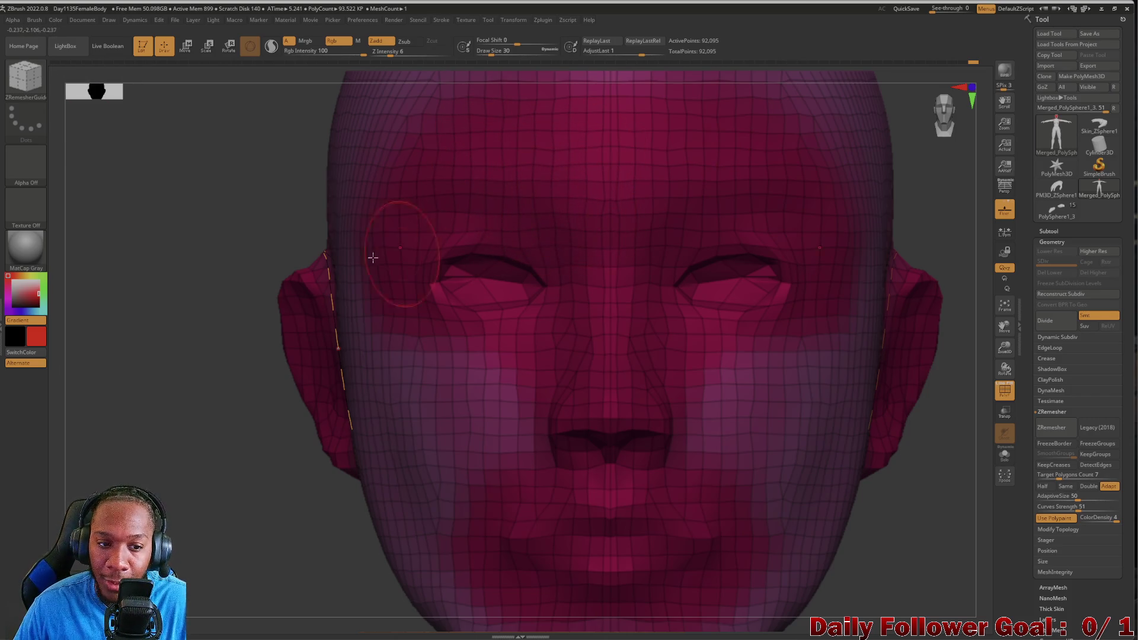
# Draw fresh guide loops around the brow, eyes and mouth, then remesh the head to 18,606 points.
pyautogui.moveTo(239, 192); pyautogui.dragTo(229, 204)
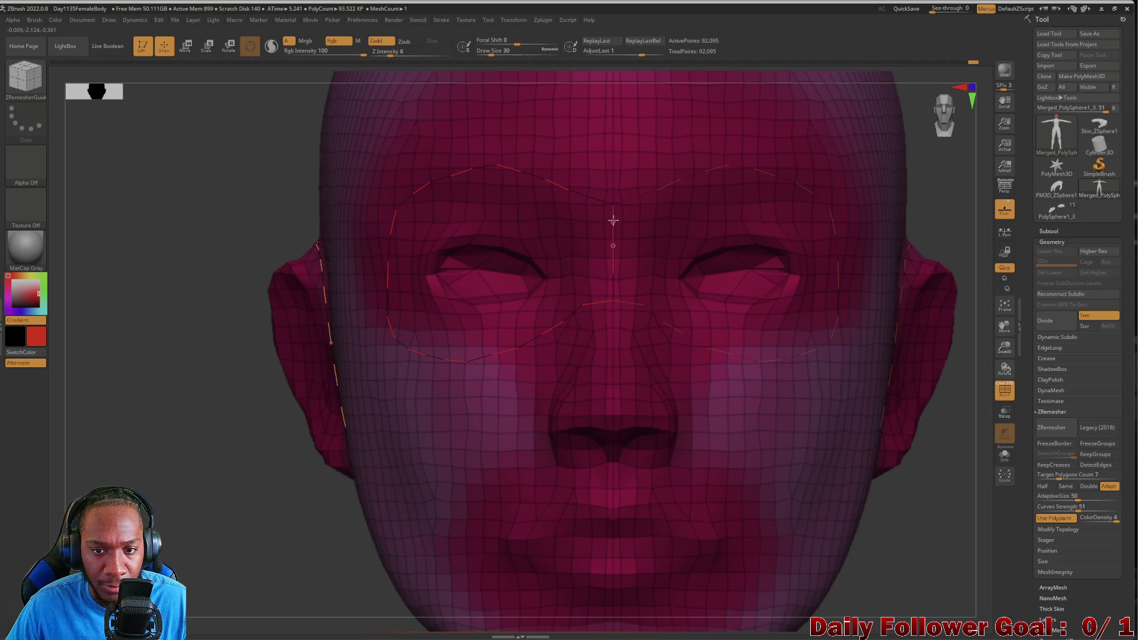
pyautogui.moveTo(207, 554)
pyautogui.keyDown('alt'); pyautogui.mouseDown()
pyautogui.moveTo(205, 492)
pyautogui.moveTo(457, 407)
pyautogui.mouseUp(); pyautogui.keyUp('alt')
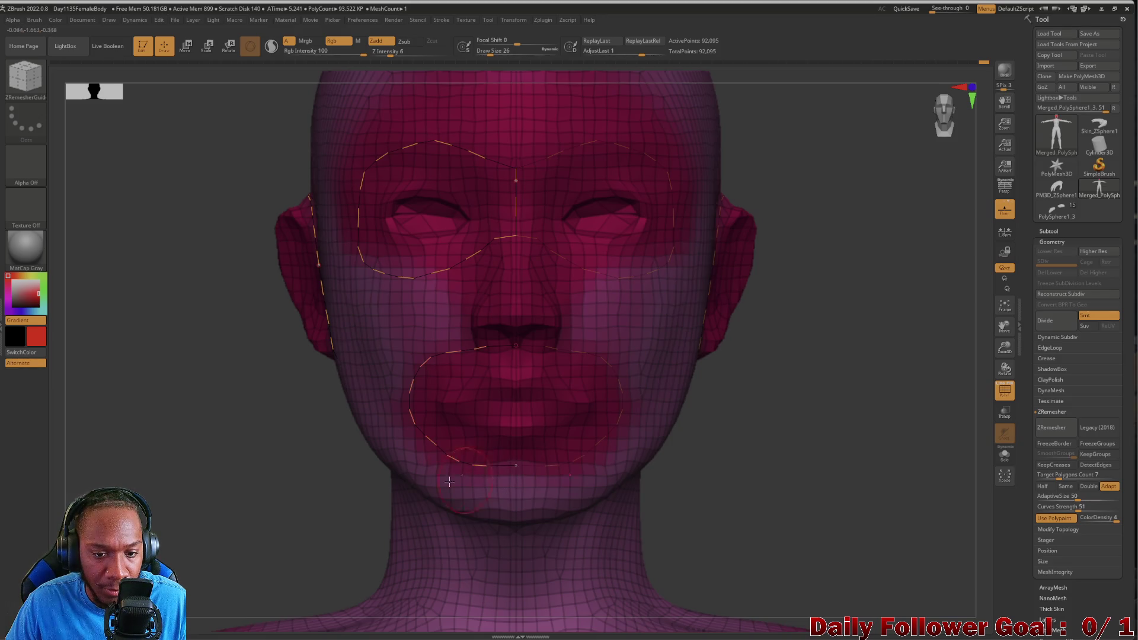
pyautogui.click(1048, 430)
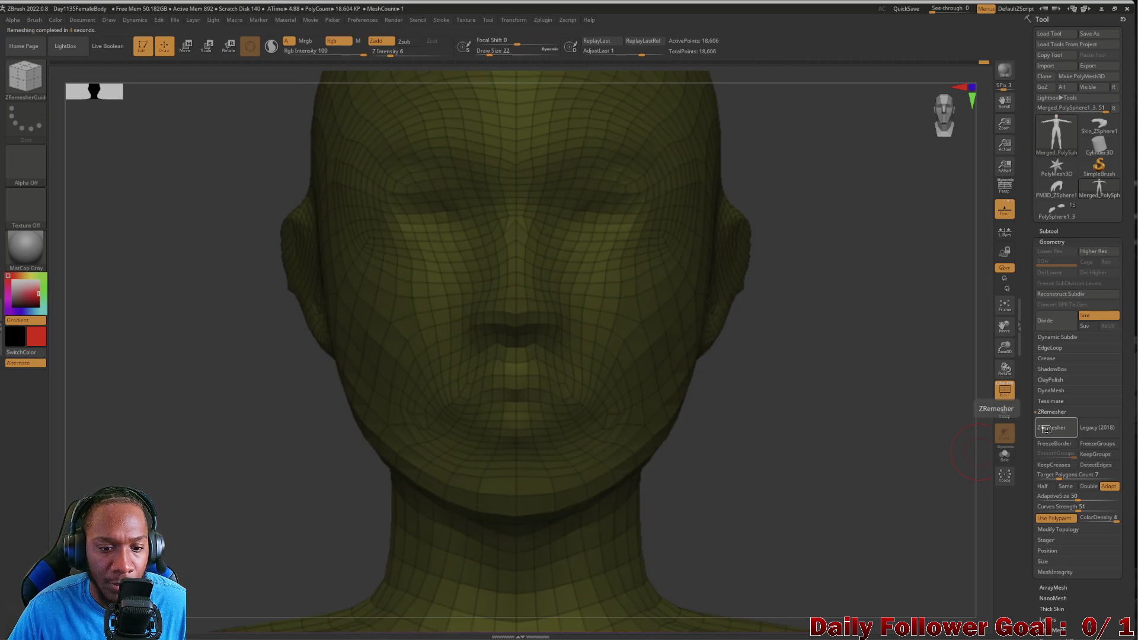
# Check the remeshed head in three-quarter view, then undo back to 92,095 points.
pyautogui.moveTo(860, 463)
pyautogui.mouseDown()
pyautogui.moveTo(149, 516)
pyautogui.moveTo(204, 511)
pyautogui.moveTo(119, 516)
pyautogui.moveTo(178, 513)
pyautogui.moveTo(136, 514)
pyautogui.moveTo(96, 478)
pyautogui.mouseUp()
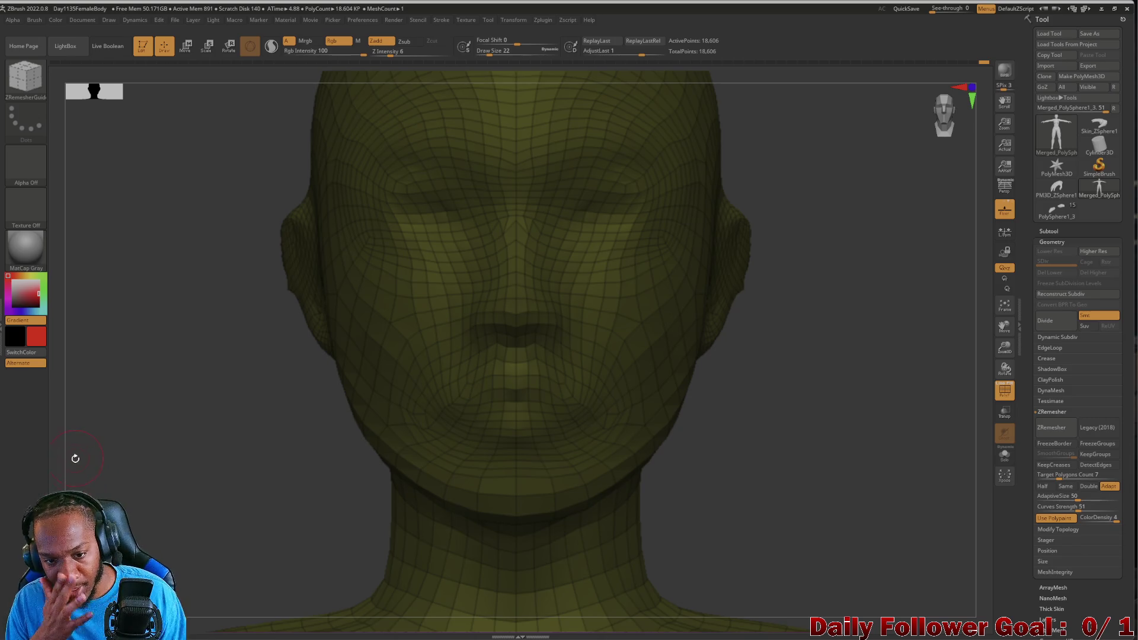
pyautogui.hotkey('ctrl', 'z')
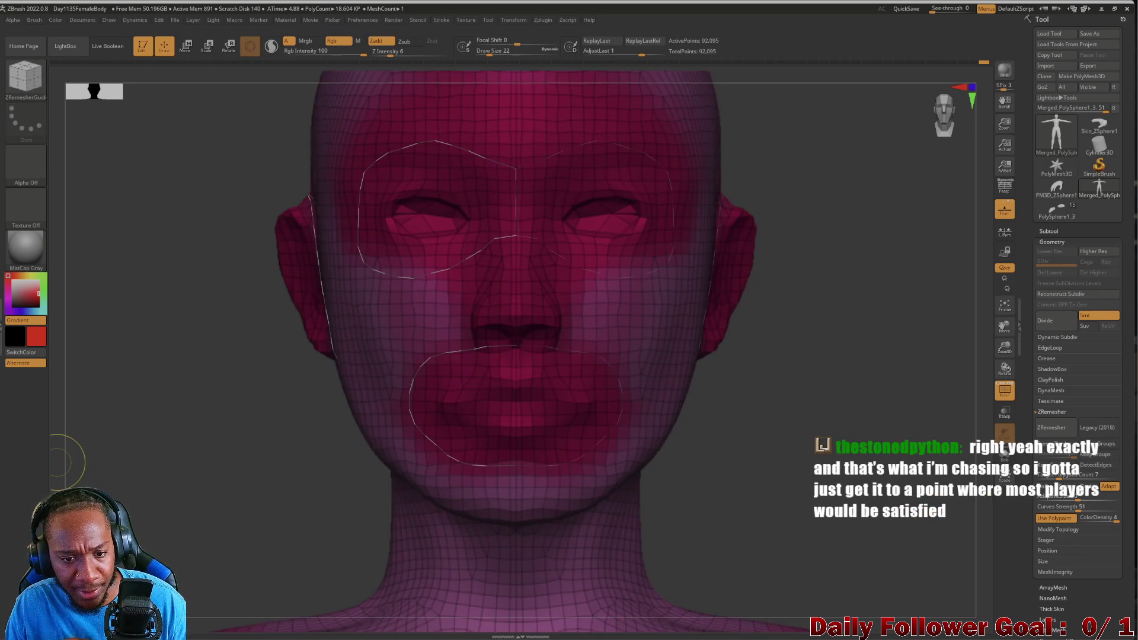
# Rerun ZRemesher from the guide curves and review the even 18,606-point quad topology.
pyautogui.moveTo(160, 347)
pyautogui.mouseDown()
pyautogui.moveTo(97, 419)
pyautogui.moveTo(97, 406)
pyautogui.moveTo(120, 412)
pyautogui.moveTo(108, 420)
pyautogui.moveTo(161, 419)
pyautogui.mouseUp()
pyautogui.click(1052, 427)
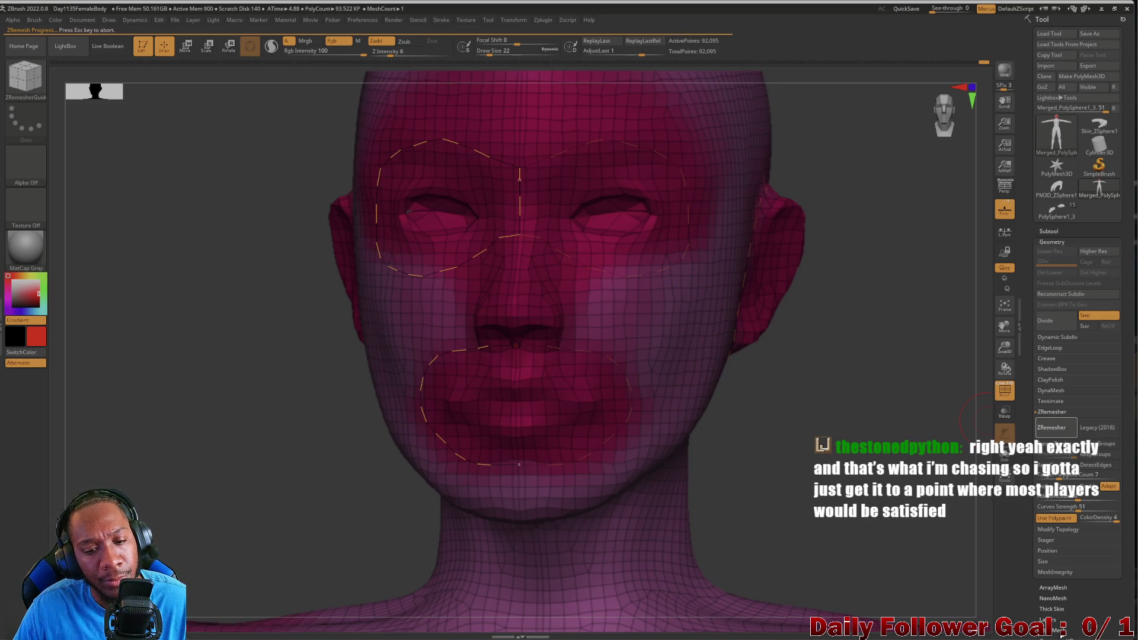
pyautogui.moveTo(165, 441)
pyautogui.mouseDown()
pyautogui.moveTo(88, 444)
pyautogui.moveTo(167, 452)
pyautogui.moveTo(172, 468)
pyautogui.moveTo(122, 473)
pyautogui.moveTo(160, 470)
pyautogui.moveTo(126, 475)
pyautogui.moveTo(157, 457)
pyautogui.moveTo(89, 475)
pyautogui.moveTo(148, 465)
pyautogui.moveTo(190, 432)
pyautogui.moveTo(251, 436)
pyautogui.moveTo(180, 440)
pyautogui.moveTo(214, 432)
pyautogui.moveTo(160, 414)
pyautogui.moveTo(115, 445)
pyautogui.moveTo(165, 437)
pyautogui.moveTo(183, 293)
pyautogui.moveTo(244, 580)
pyautogui.moveTo(263, 355)
pyautogui.moveTo(267, 495)
pyautogui.moveTo(198, 455)
pyautogui.moveTo(241, 483)
pyautogui.moveTo(184, 398)
pyautogui.moveTo(226, 389)
pyautogui.moveTo(144, 407)
pyautogui.moveTo(194, 439)
pyautogui.moveTo(127, 439)
pyautogui.moveTo(178, 437)
pyautogui.moveTo(174, 448)
pyautogui.moveTo(246, 457)
pyautogui.moveTo(191, 439)
pyautogui.moveTo(118, 439)
pyautogui.mouseUp()
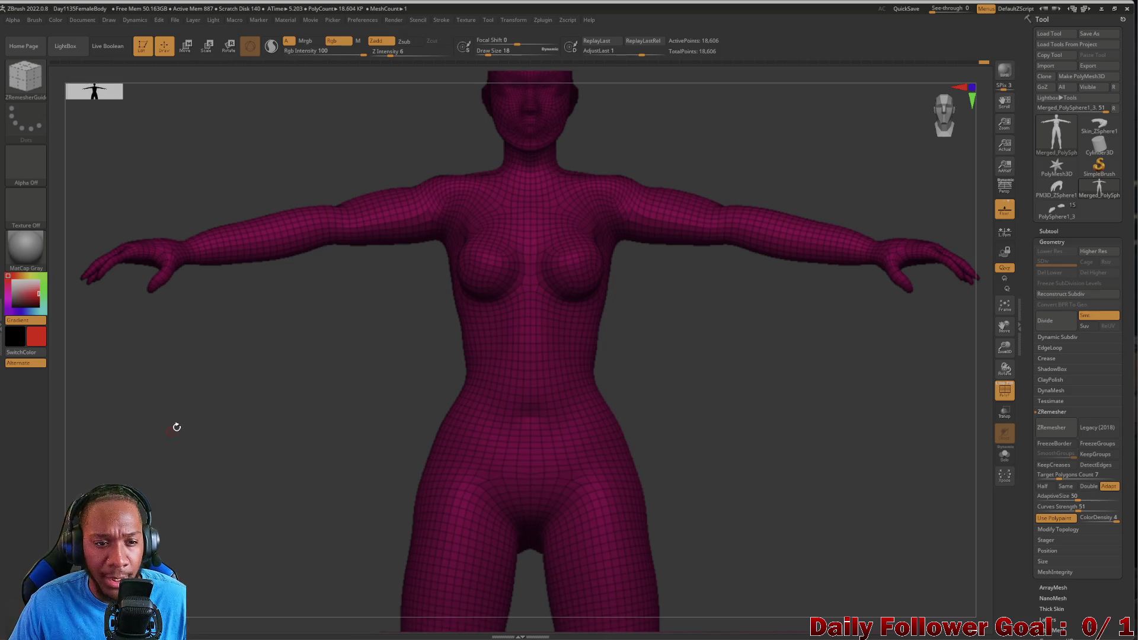
pyautogui.moveTo(187, 395)
pyautogui.mouseDown()
pyautogui.moveTo(154, 432)
pyautogui.moveTo(172, 437)
pyautogui.moveTo(185, 473)
pyautogui.moveTo(211, 300)
pyautogui.moveTo(228, 465)
pyautogui.mouseUp()
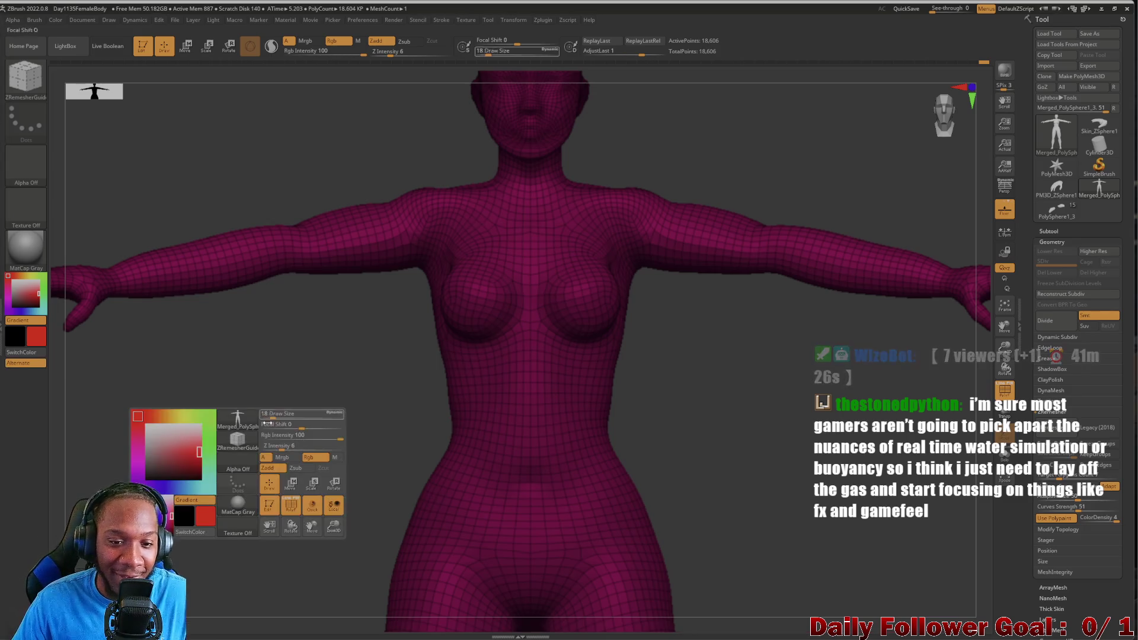
pyautogui.moveTo(300, 466)
pyautogui.keyDown('alt'); pyautogui.mouseDown()
pyautogui.moveTo(330, 326)
pyautogui.moveTo(302, 432)
pyautogui.moveTo(314, 411)
pyautogui.moveTo(326, 439)
pyautogui.moveTo(301, 381)
pyautogui.moveTo(361, 305)
pyautogui.moveTo(300, 348)
pyautogui.moveTo(239, 431)
pyautogui.moveTo(310, 437)
pyautogui.moveTo(132, 427)
pyautogui.moveTo(127, 437)
pyautogui.moveTo(249, 419)
pyautogui.moveTo(173, 463)
pyautogui.moveTo(83, 432)
pyautogui.moveTo(211, 448)
pyautogui.moveTo(127, 452)
pyautogui.moveTo(219, 439)
pyautogui.mouseUp(); pyautogui.keyUp('alt')
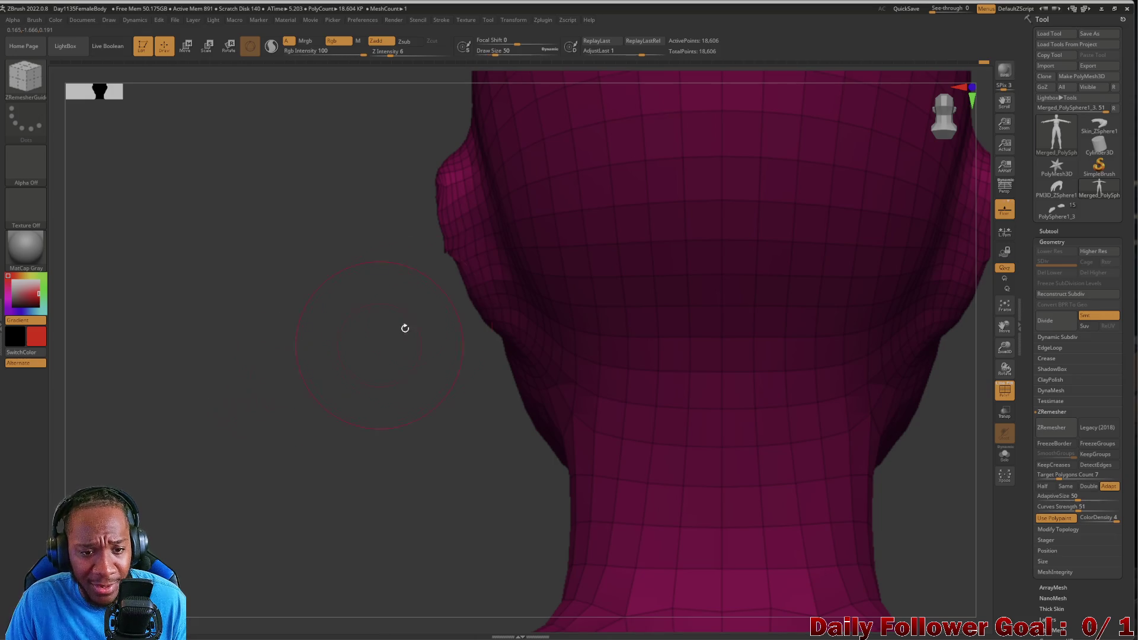
# Shift-smooth the ear and the side of the head from close-up side views.
pyautogui.press('shift')
pyautogui.press('shift')
pyautogui.moveTo(287, 359)
pyautogui.mouseDown()
pyautogui.moveTo(318, 386)
pyautogui.moveTo(338, 384)
pyautogui.moveTo(320, 368)
pyautogui.moveTo(339, 367)
pyautogui.mouseUp()
pyautogui.press('shift')
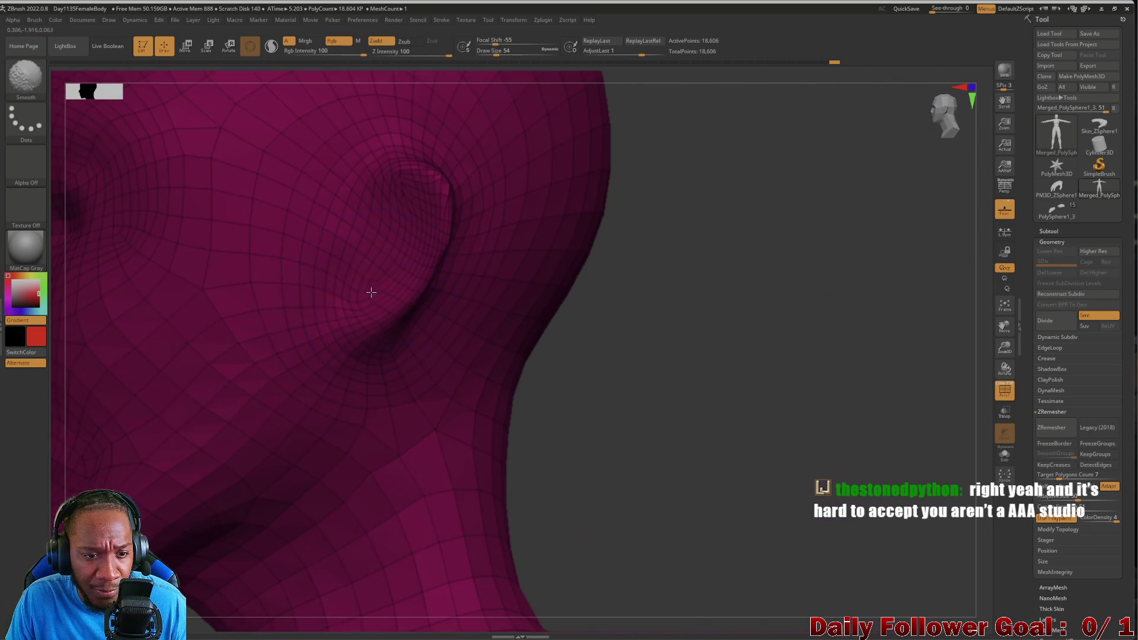
pyautogui.moveTo(563, 373)
pyautogui.mouseDown()
pyautogui.moveTo(658, 412)
pyautogui.moveTo(622, 419)
pyautogui.mouseUp()
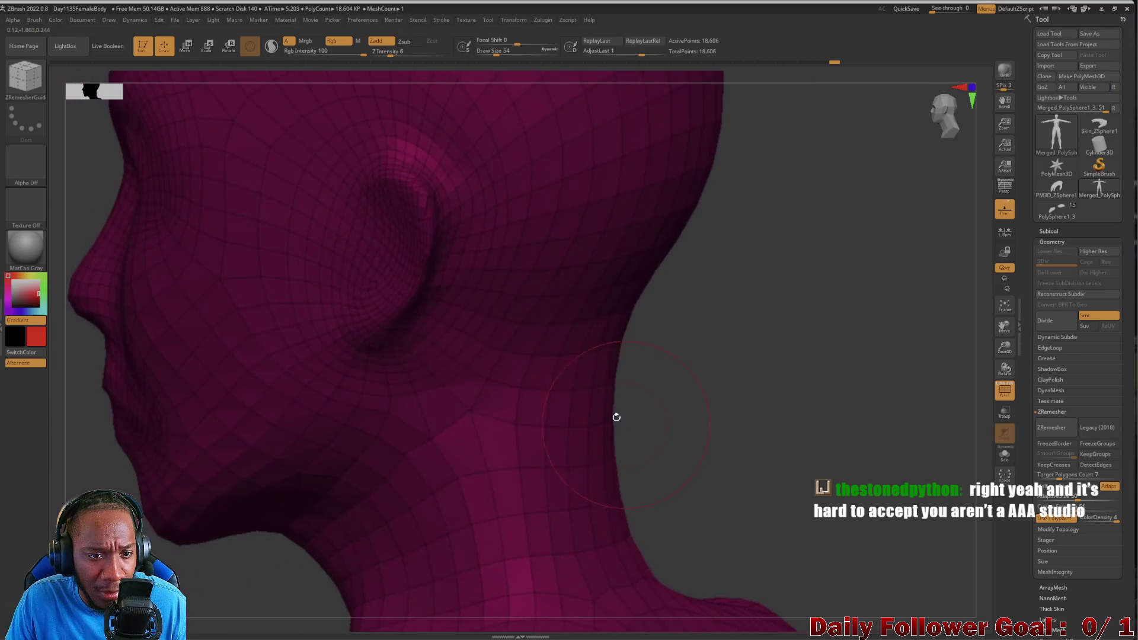
pyautogui.moveTo(702, 458); pyautogui.dragTo(491, 267)
pyautogui.press('shift')
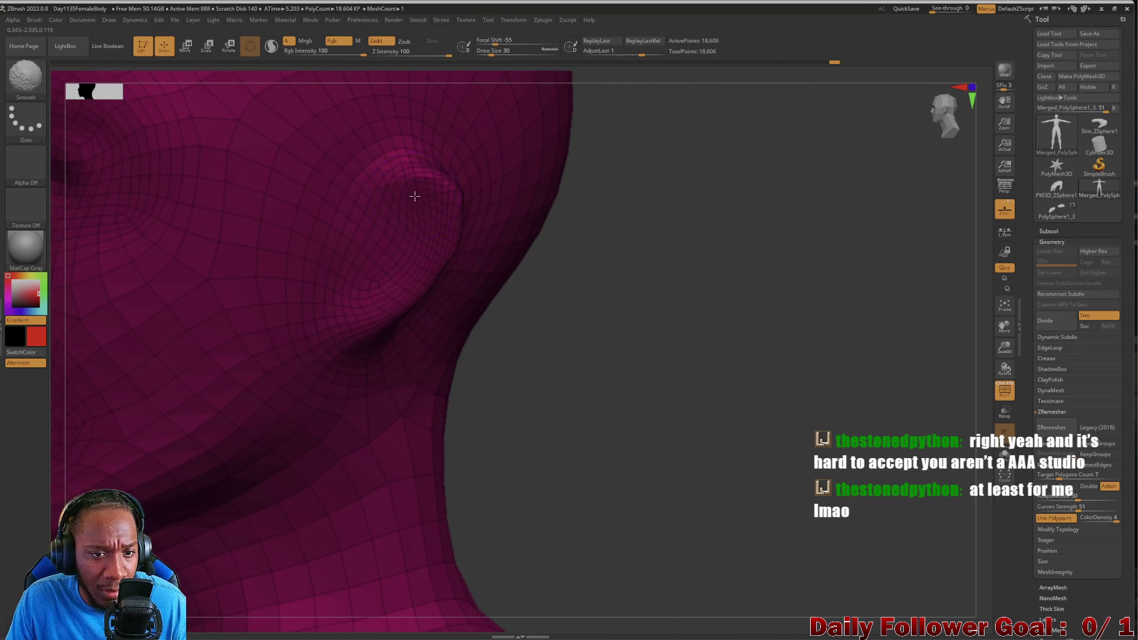
pyautogui.moveTo(629, 338); pyautogui.dragTo(543, 322)
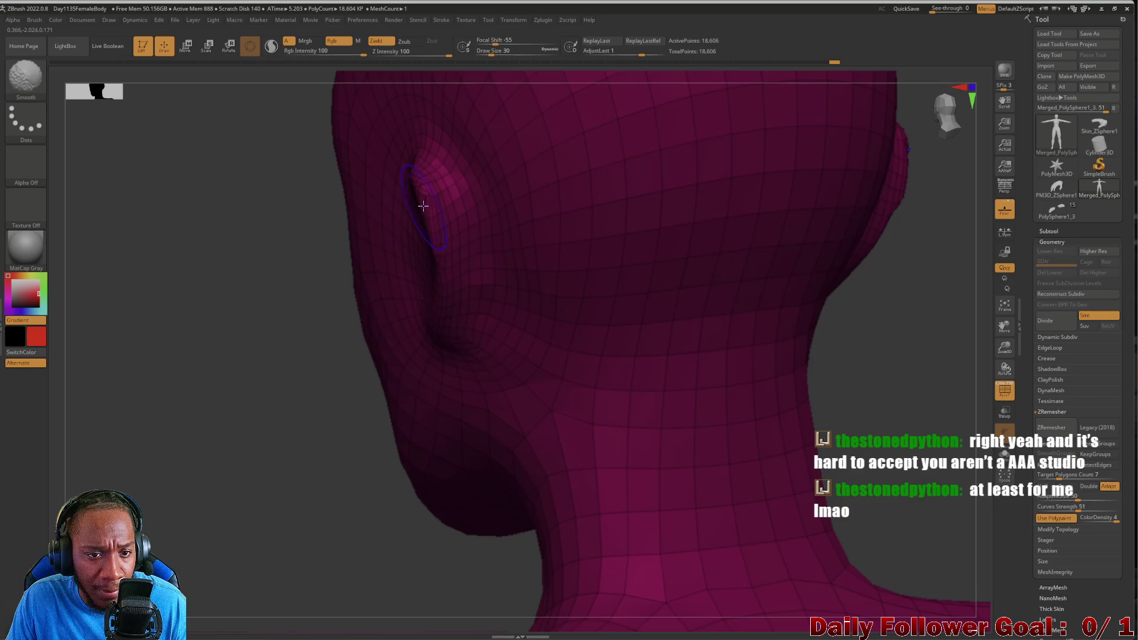
pyautogui.moveTo(196, 419)
pyautogui.mouseDown()
pyautogui.moveTo(223, 389)
pyautogui.moveTo(413, 286)
pyautogui.mouseUp()
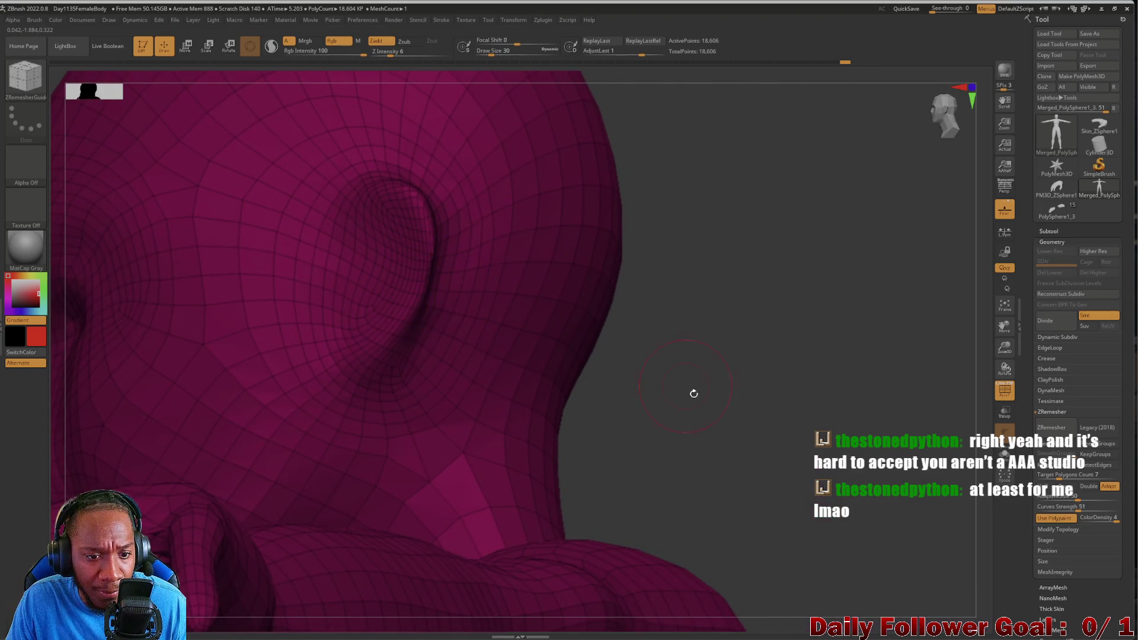
# Orbit around the ear and behind the head, then return to a front view.
pyautogui.moveTo(691, 389); pyautogui.dragTo(640, 414)
pyautogui.moveTo(330, 364); pyautogui.dragTo(437, 287)
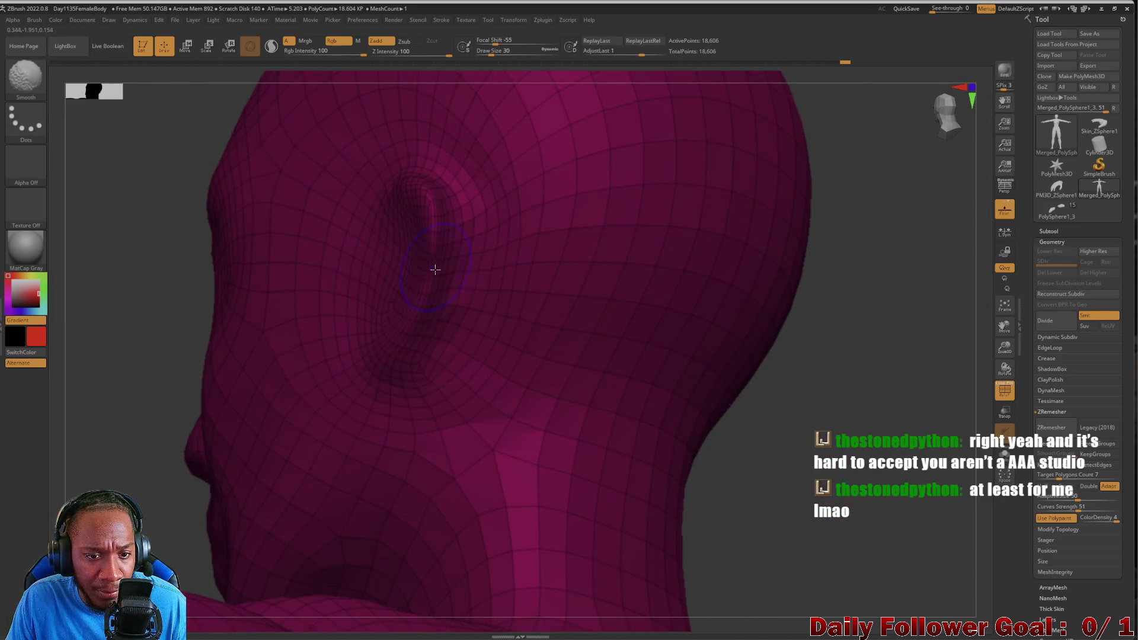
pyautogui.moveTo(202, 409)
pyautogui.mouseDown()
pyautogui.moveTo(131, 426)
pyautogui.moveTo(164, 442)
pyautogui.mouseUp()
pyautogui.moveTo(318, 460)
pyautogui.mouseDown()
pyautogui.moveTo(302, 201)
pyautogui.moveTo(275, 363)
pyautogui.moveTo(187, 363)
pyautogui.moveTo(168, 229)
pyautogui.moveTo(233, 465)
pyautogui.moveTo(247, 460)
pyautogui.moveTo(198, 236)
pyautogui.moveTo(229, 483)
pyautogui.moveTo(160, 191)
pyautogui.moveTo(264, 373)
pyautogui.moveTo(278, 235)
pyautogui.mouseUp()
pyautogui.moveTo(309, 366)
pyautogui.mouseDown()
pyautogui.moveTo(279, 376)
pyautogui.moveTo(295, 386)
pyautogui.moveTo(251, 378)
pyautogui.moveTo(259, 536)
pyautogui.moveTo(236, 470)
pyautogui.moveTo(331, 437)
pyautogui.moveTo(313, 461)
pyautogui.mouseUp()
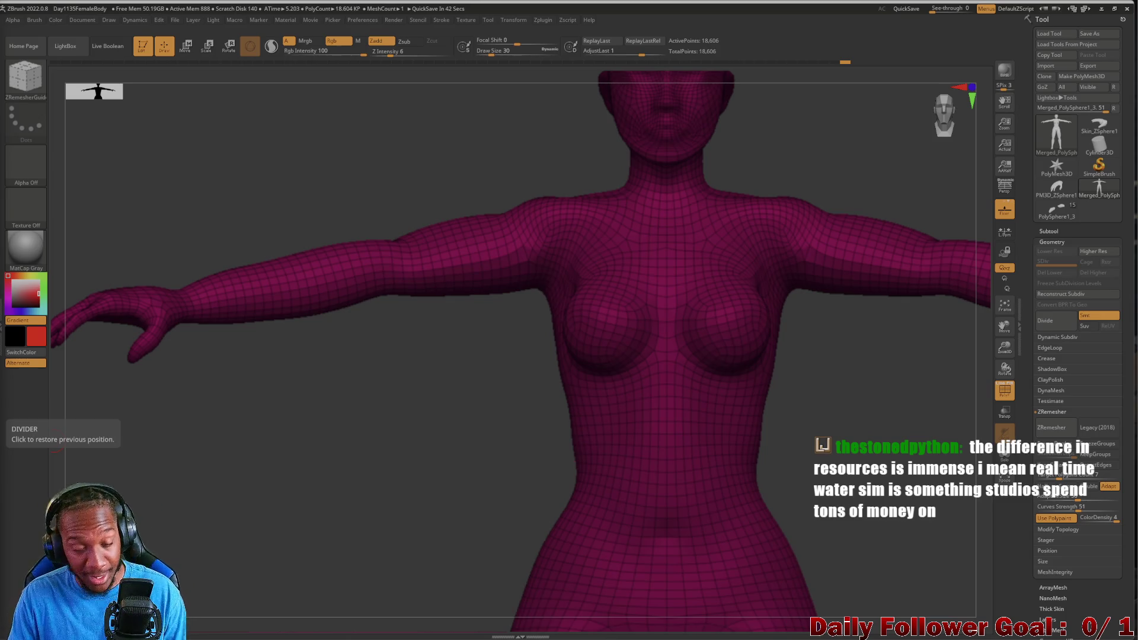
# Select the Move brush from the Brush palette.
pyautogui.moveTo(287, 408)
pyautogui.mouseDown()
pyautogui.moveTo(244, 467)
pyautogui.moveTo(296, 451)
pyautogui.moveTo(272, 475)
pyautogui.mouseUp()
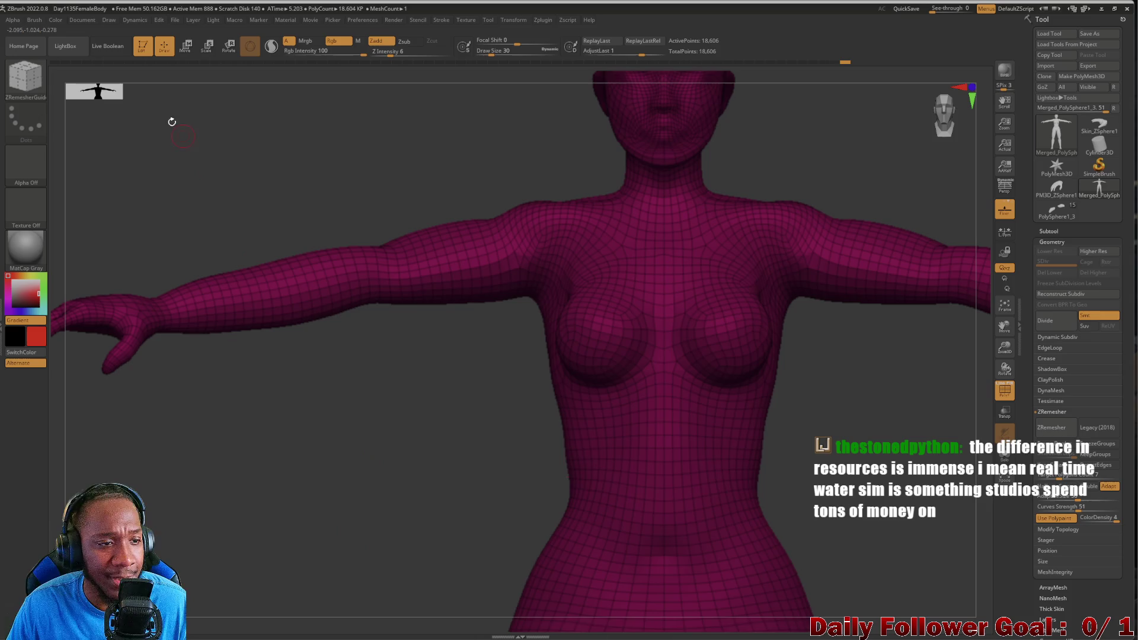
pyautogui.click(25, 76)
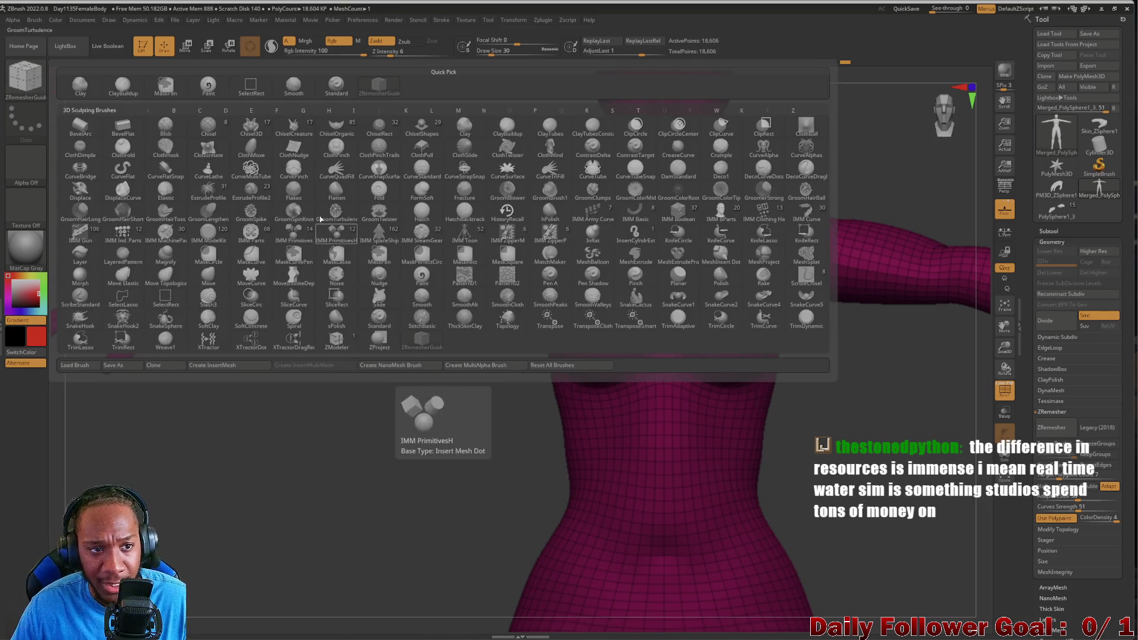
pyautogui.click(321, 228)
pyautogui.click(36, 89)
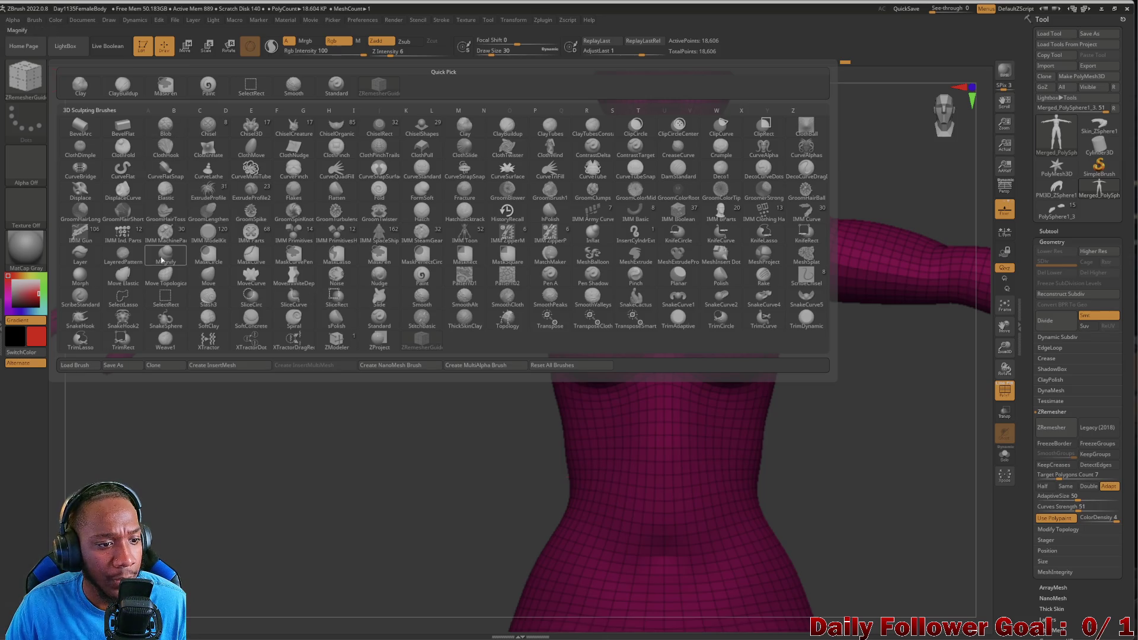
pyautogui.click(201, 277)
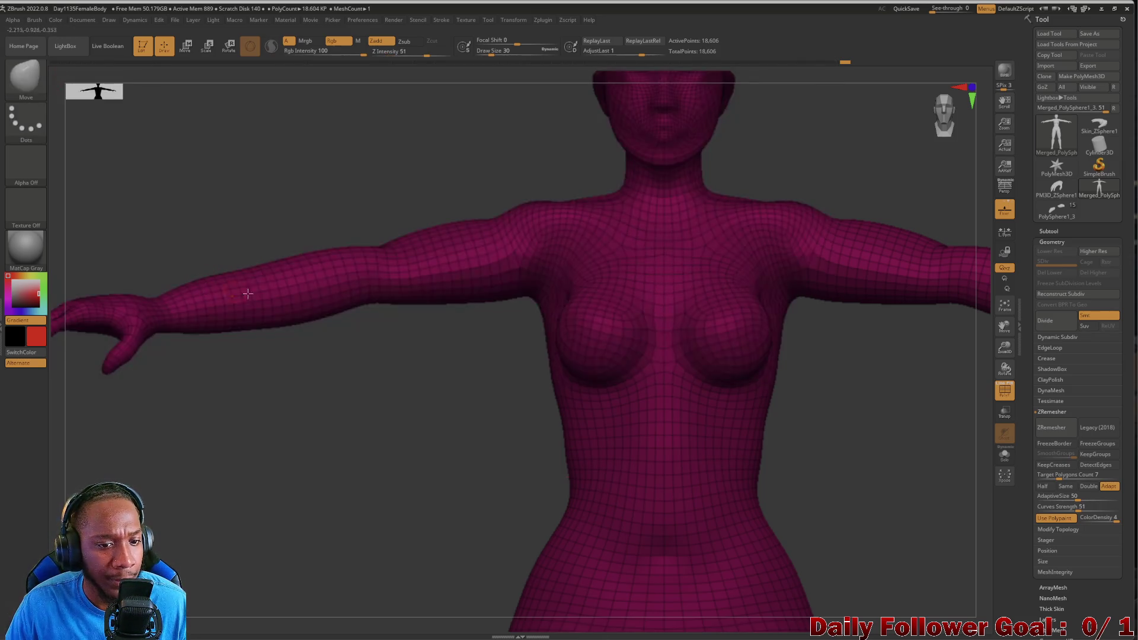
# Enlarge the Move brush, reshape the arms and shoulders, and Shift-smooth the underarm.
pyautogui.press(']')
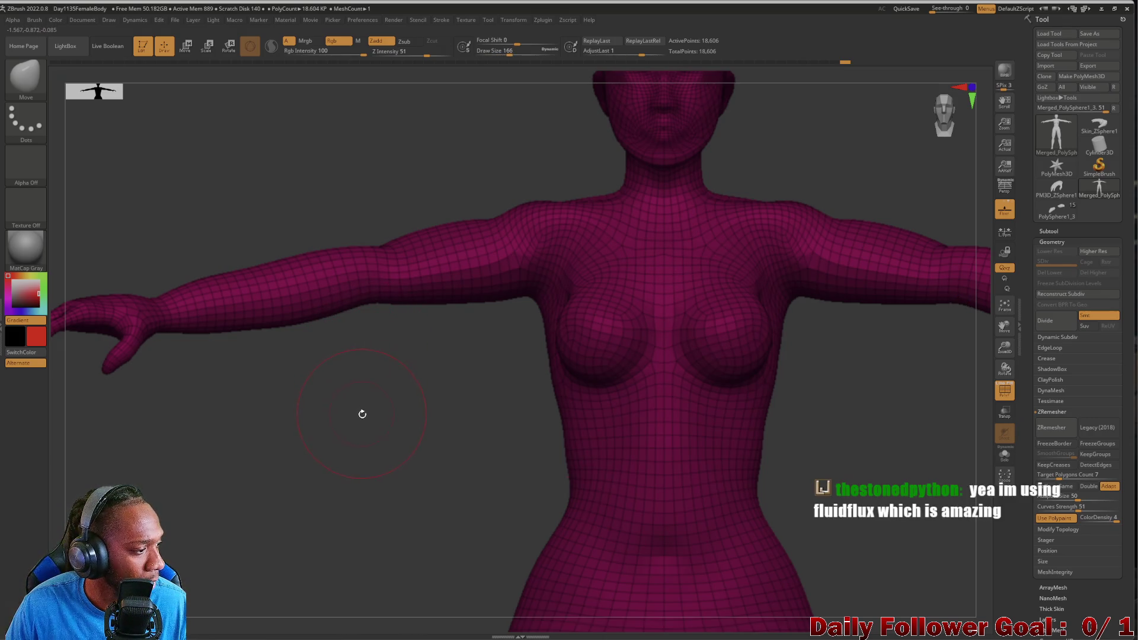
pyautogui.moveTo(367, 421); pyautogui.dragTo(368, 414)
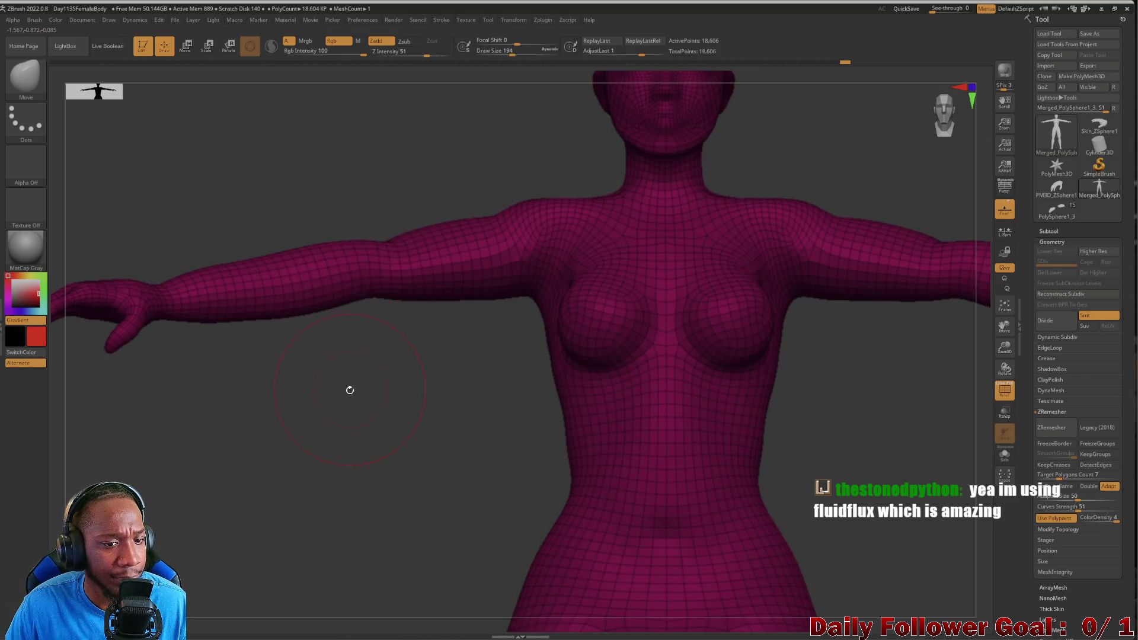
pyautogui.moveTo(350, 389); pyautogui.dragTo(356, 338)
pyautogui.moveTo(363, 272)
pyautogui.mouseDown()
pyautogui.moveTo(358, 371)
pyautogui.moveTo(358, 323)
pyautogui.mouseUp()
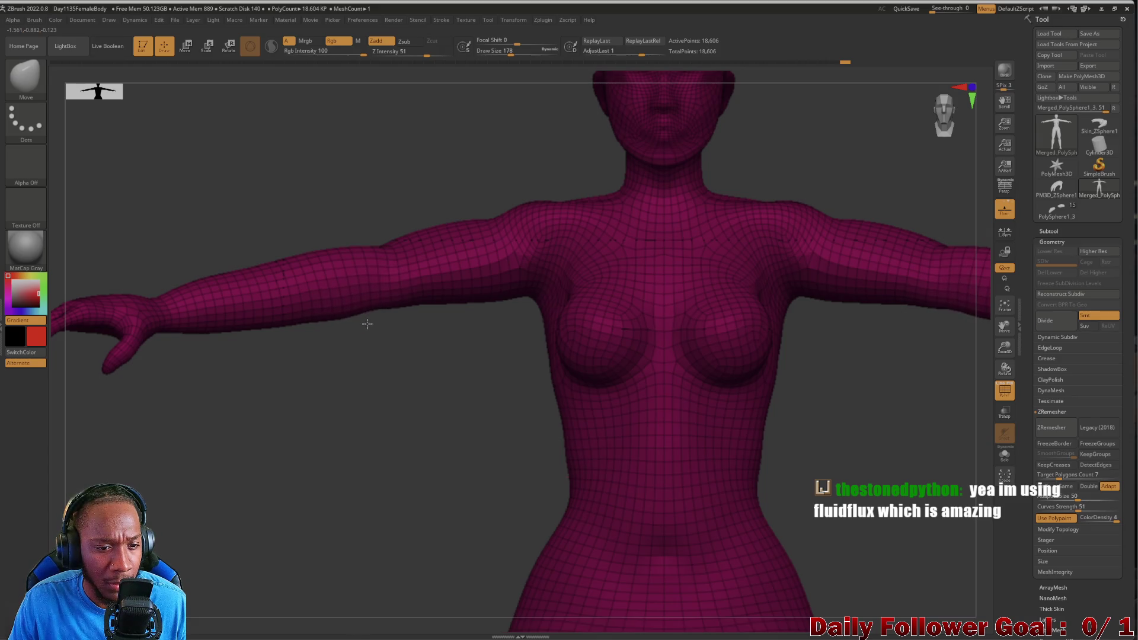
pyautogui.moveTo(313, 437)
pyautogui.mouseDown()
pyautogui.moveTo(307, 465)
pyautogui.moveTo(320, 440)
pyautogui.moveTo(331, 449)
pyautogui.moveTo(342, 233)
pyautogui.moveTo(374, 477)
pyautogui.moveTo(371, 425)
pyautogui.moveTo(329, 344)
pyautogui.mouseUp()
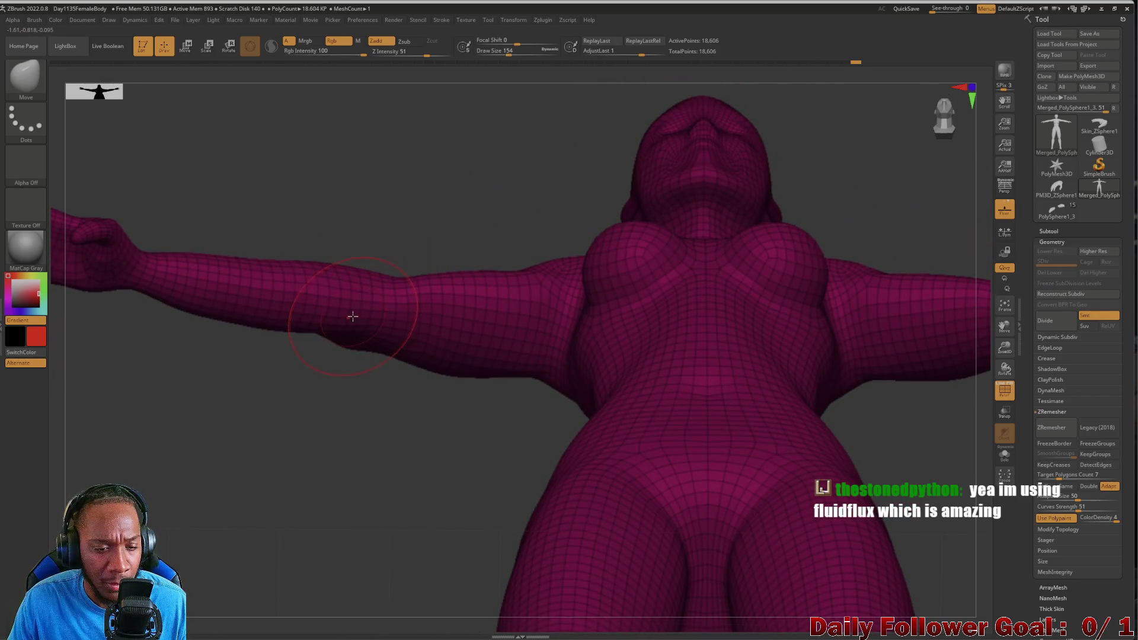
pyautogui.press('shift')
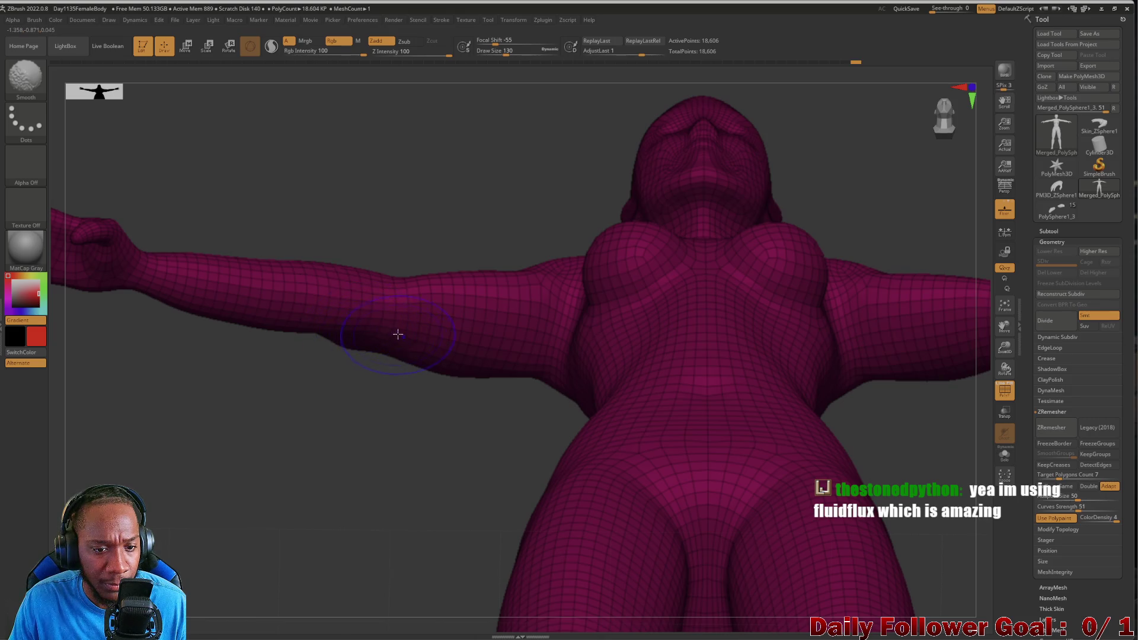
pyautogui.moveTo(297, 399)
pyautogui.mouseDown()
pyautogui.moveTo(284, 457)
pyautogui.moveTo(318, 237)
pyautogui.moveTo(326, 338)
pyautogui.moveTo(235, 298)
pyautogui.mouseUp()
pyautogui.press('shift')
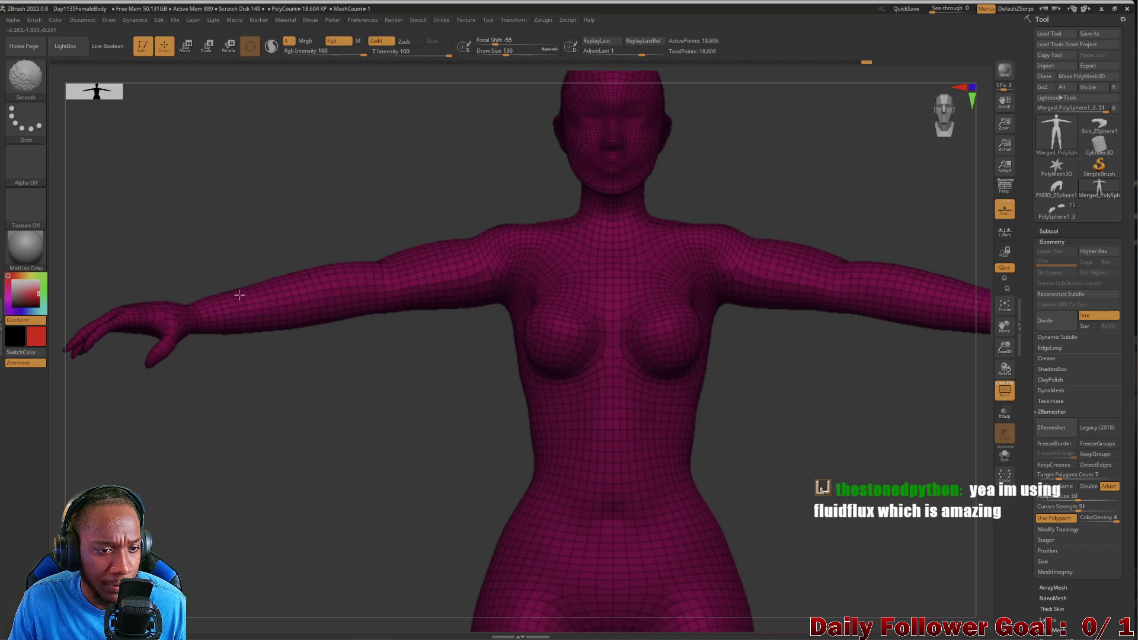
pyautogui.moveTo(278, 439)
pyautogui.mouseDown()
pyautogui.moveTo(299, 405)
pyautogui.moveTo(312, 248)
pyautogui.moveTo(300, 422)
pyautogui.moveTo(268, 451)
pyautogui.moveTo(292, 322)
pyautogui.moveTo(309, 419)
pyautogui.moveTo(304, 376)
pyautogui.moveTo(330, 433)
pyautogui.moveTo(243, 419)
pyautogui.mouseUp()
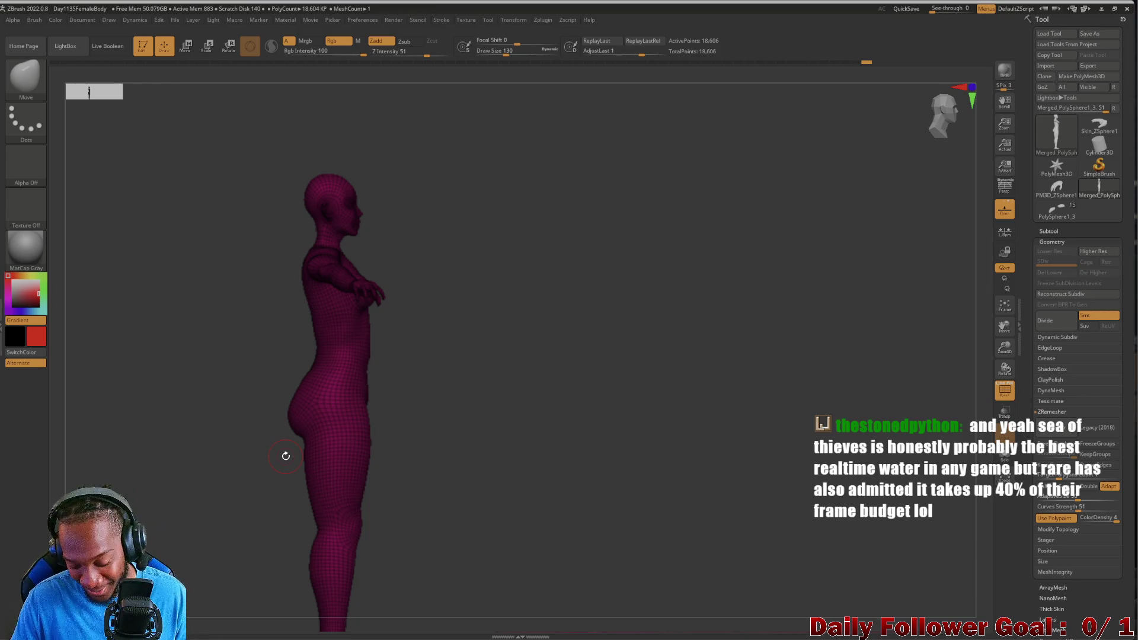
pyautogui.moveTo(200, 527)
pyautogui.mouseDown()
pyautogui.moveTo(217, 524)
pyautogui.moveTo(223, 498)
pyautogui.moveTo(208, 490)
pyautogui.moveTo(233, 436)
pyautogui.moveTo(234, 572)
pyautogui.mouseUp()
pyautogui.moveTo(209, 502)
pyautogui.mouseDown()
pyautogui.moveTo(241, 501)
pyautogui.moveTo(247, 439)
pyautogui.moveTo(251, 486)
pyautogui.mouseUp()
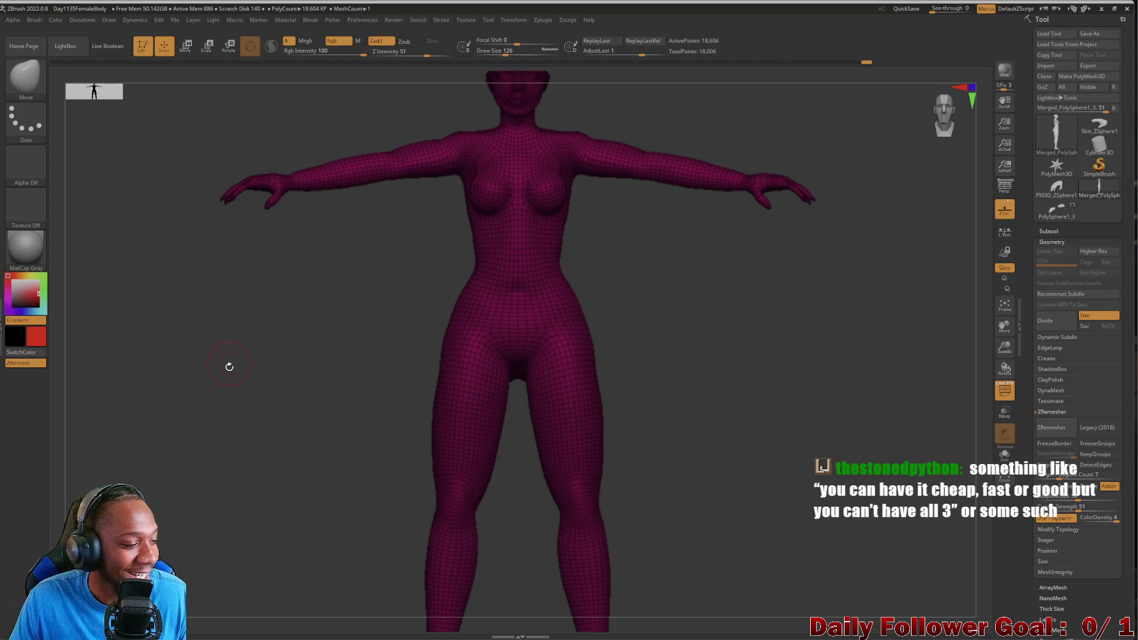
pyautogui.moveTo(260, 392)
pyautogui.keyDown('alt'); pyautogui.mouseDown()
pyautogui.moveTo(273, 333)
pyautogui.moveTo(250, 341)
pyautogui.moveTo(200, 490)
pyautogui.moveTo(223, 326)
pyautogui.moveTo(216, 386)
pyautogui.moveTo(251, 540)
pyautogui.moveTo(229, 407)
pyautogui.mouseUp(); pyautogui.keyUp('alt')
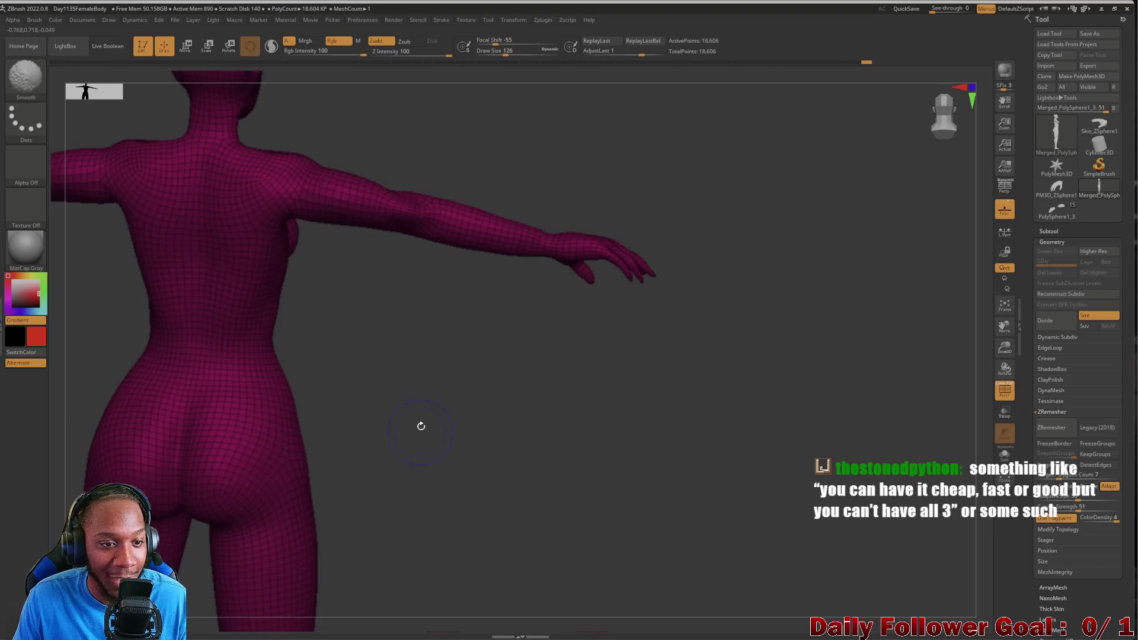
pyautogui.moveTo(463, 407)
pyautogui.mouseDown()
pyautogui.moveTo(320, 404)
pyautogui.moveTo(243, 381)
pyautogui.moveTo(249, 411)
pyautogui.moveTo(261, 385)
pyautogui.moveTo(251, 437)
pyautogui.moveTo(550, 497)
pyautogui.moveTo(196, 508)
pyautogui.moveTo(282, 411)
pyautogui.moveTo(246, 419)
pyautogui.moveTo(310, 415)
pyautogui.moveTo(440, 439)
pyautogui.moveTo(351, 451)
pyautogui.mouseUp()
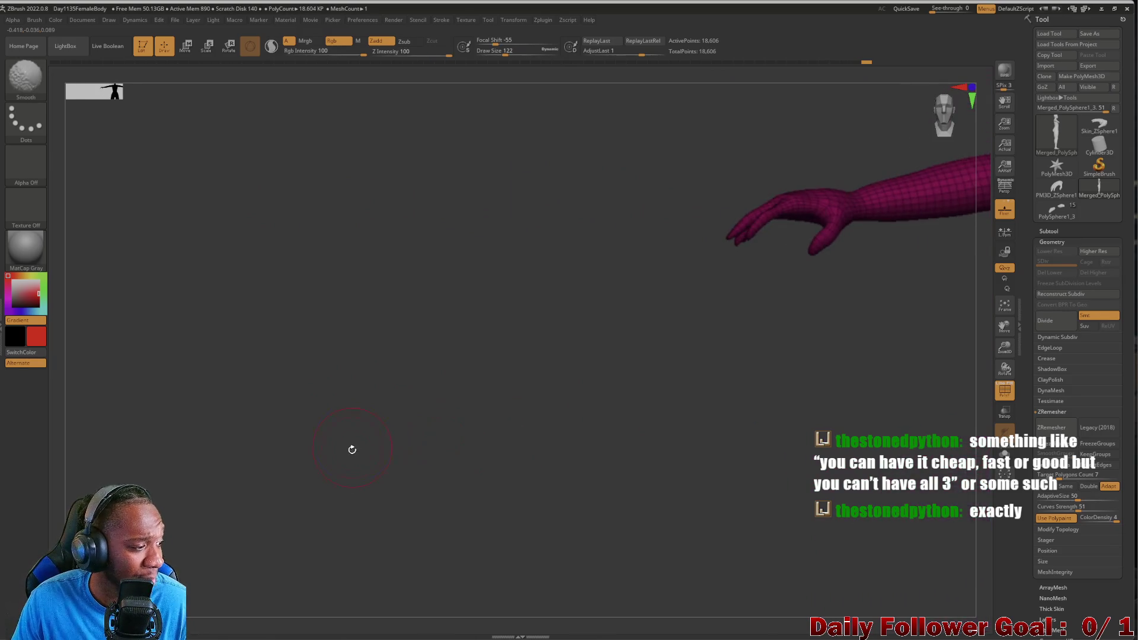
pyautogui.moveTo(460, 447)
pyautogui.mouseDown()
pyautogui.moveTo(478, 414)
pyautogui.moveTo(248, 423)
pyautogui.moveTo(285, 462)
pyautogui.moveTo(295, 386)
pyautogui.moveTo(287, 407)
pyautogui.moveTo(325, 469)
pyautogui.moveTo(323, 374)
pyautogui.mouseUp()
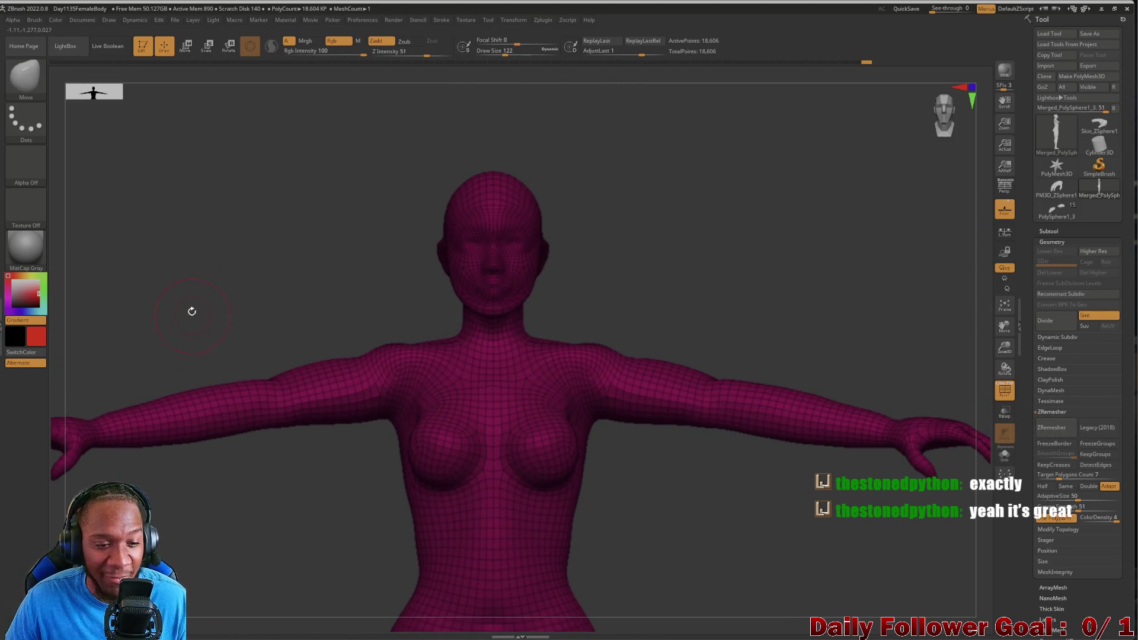
pyautogui.keyDown('alt'); pyautogui.moveTo(190, 315); pyautogui.dragTo(189, 202); pyautogui.keyUp('alt')
pyautogui.moveTo(216, 417); pyautogui.dragTo(242, 320)
pyautogui.moveTo(227, 360)
pyautogui.mouseDown()
pyautogui.moveTo(249, 475)
pyautogui.moveTo(220, 414)
pyautogui.moveTo(235, 392)
pyautogui.moveTo(229, 465)
pyautogui.moveTo(246, 475)
pyautogui.moveTo(217, 538)
pyautogui.moveTo(343, 530)
pyautogui.mouseUp()
pyautogui.moveTo(371, 637)
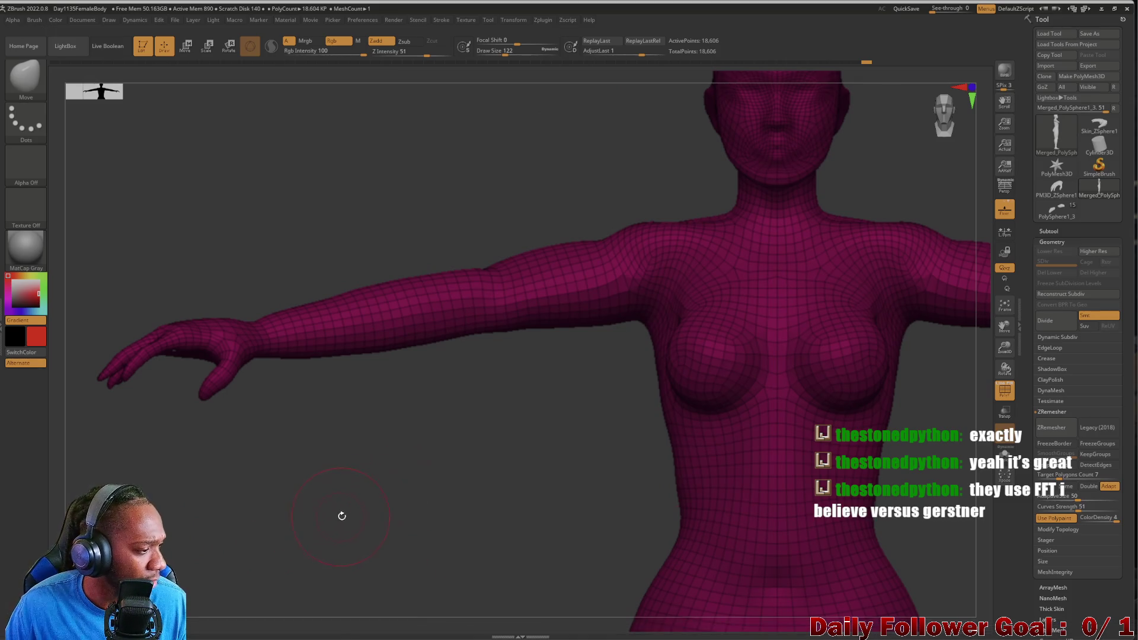
pyautogui.moveTo(303, 529)
pyautogui.mouseDown()
pyautogui.moveTo(329, 473)
pyautogui.moveTo(335, 554)
pyautogui.moveTo(332, 491)
pyautogui.moveTo(349, 541)
pyautogui.moveTo(345, 498)
pyautogui.moveTo(333, 495)
pyautogui.moveTo(321, 521)
pyautogui.moveTo(330, 559)
pyautogui.moveTo(313, 521)
pyautogui.mouseUp()
# Smooth and adjust the shoulders and chest while viewing from above.
pyautogui.moveTo(287, 480); pyautogui.dragTo(302, 476)
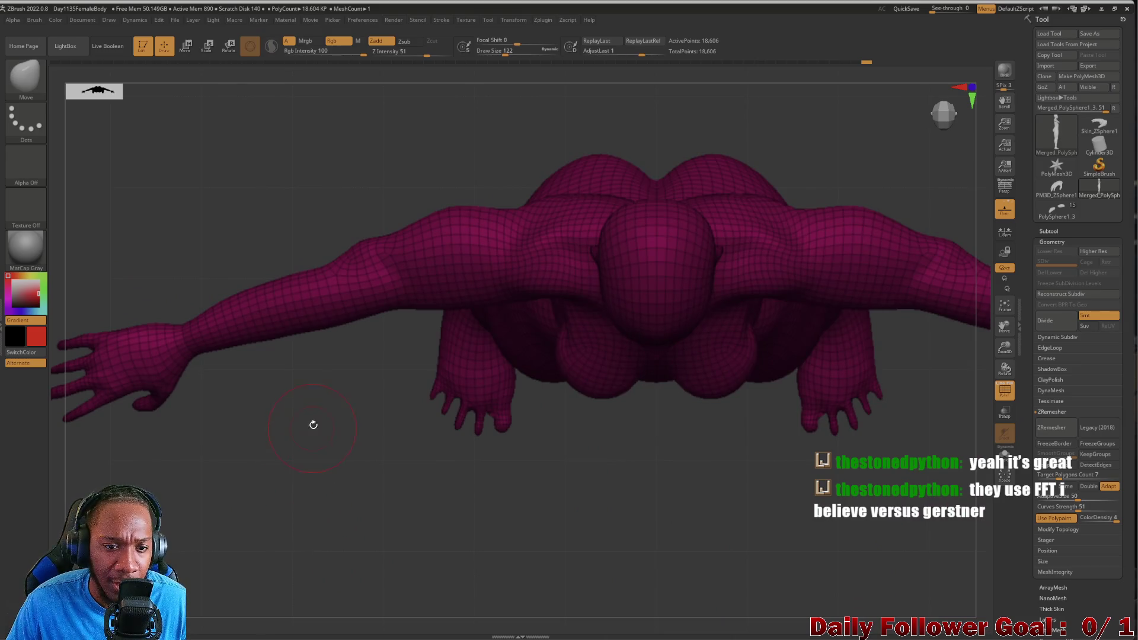
pyautogui.moveTo(313, 426)
pyautogui.mouseDown()
pyautogui.moveTo(328, 428)
pyautogui.moveTo(306, 425)
pyautogui.moveTo(308, 357)
pyautogui.mouseUp()
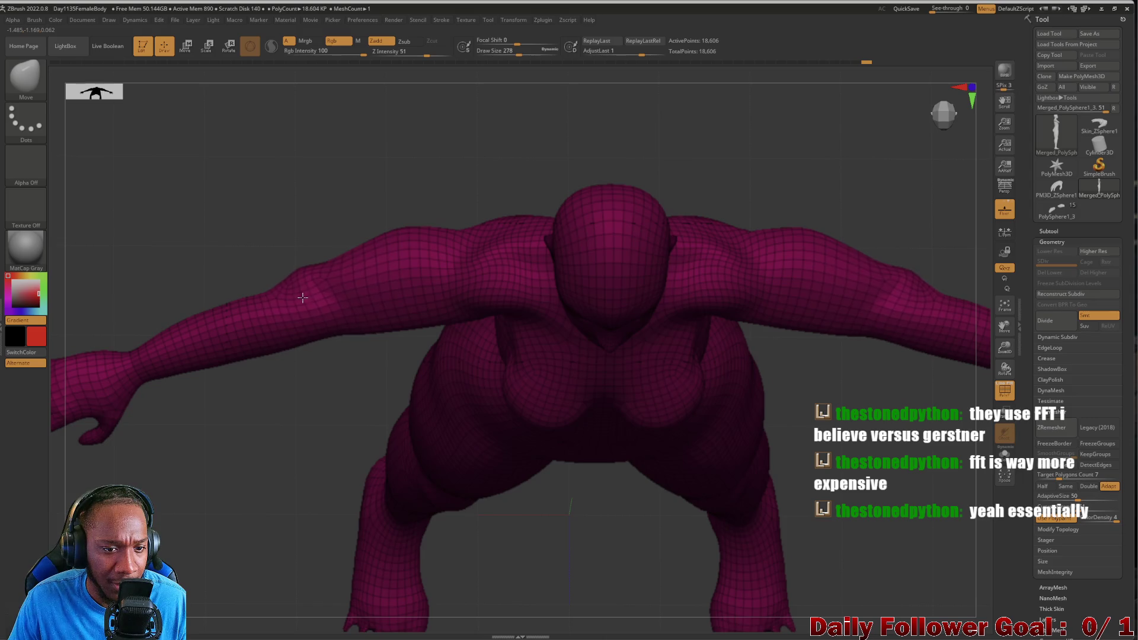
pyautogui.moveTo(283, 402)
pyautogui.mouseDown()
pyautogui.moveTo(281, 347)
pyautogui.moveTo(308, 335)
pyautogui.moveTo(274, 407)
pyautogui.moveTo(300, 360)
pyautogui.moveTo(338, 453)
pyautogui.moveTo(274, 414)
pyautogui.moveTo(261, 453)
pyautogui.moveTo(260, 401)
pyautogui.moveTo(277, 415)
pyautogui.mouseUp()
pyautogui.moveTo(282, 458)
pyautogui.keyDown('alt'); pyautogui.mouseDown()
pyautogui.moveTo(295, 264)
pyautogui.moveTo(308, 363)
pyautogui.moveTo(297, 428)
pyautogui.moveTo(600, 412)
pyautogui.moveTo(374, 453)
pyautogui.moveTo(374, 437)
pyautogui.moveTo(328, 468)
pyautogui.moveTo(287, 439)
pyautogui.moveTo(262, 446)
pyautogui.moveTo(287, 439)
pyautogui.moveTo(276, 469)
pyautogui.moveTo(300, 528)
pyautogui.moveTo(262, 465)
pyautogui.moveTo(231, 462)
pyautogui.mouseUp(); pyautogui.keyUp('alt')
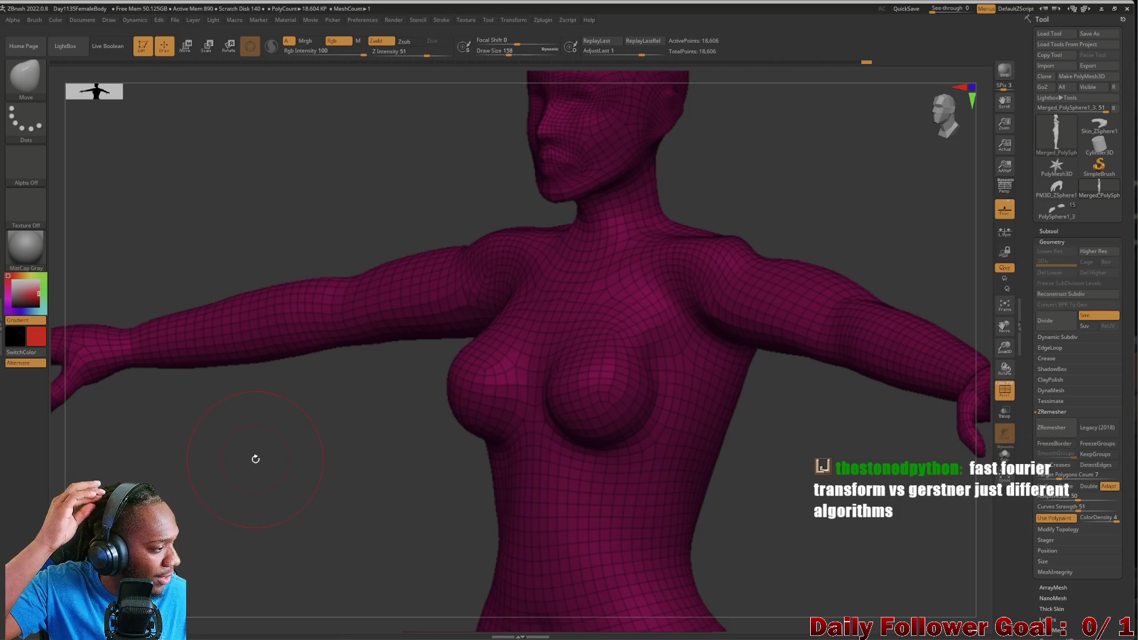
# Refine the chest and outstretched right arm, comparing against a straight front view.
pyautogui.moveTo(213, 492)
pyautogui.keyDown('shift'); pyautogui.mouseDown()
pyautogui.moveTo(231, 490)
pyautogui.moveTo(267, 436)
pyautogui.moveTo(314, 407)
pyautogui.mouseUp(); pyautogui.keyUp('shift')
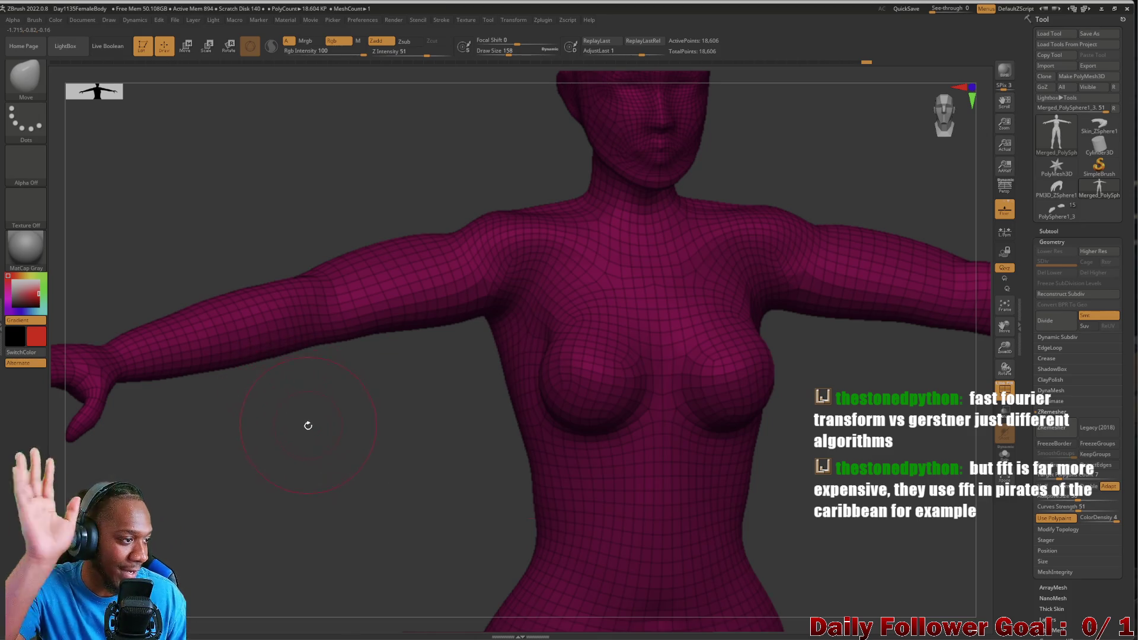
pyautogui.moveTo(281, 452)
pyautogui.mouseDown()
pyautogui.moveTo(358, 460)
pyautogui.moveTo(343, 478)
pyautogui.moveTo(339, 529)
pyautogui.moveTo(155, 528)
pyautogui.moveTo(208, 524)
pyautogui.moveTo(224, 539)
pyautogui.mouseUp()
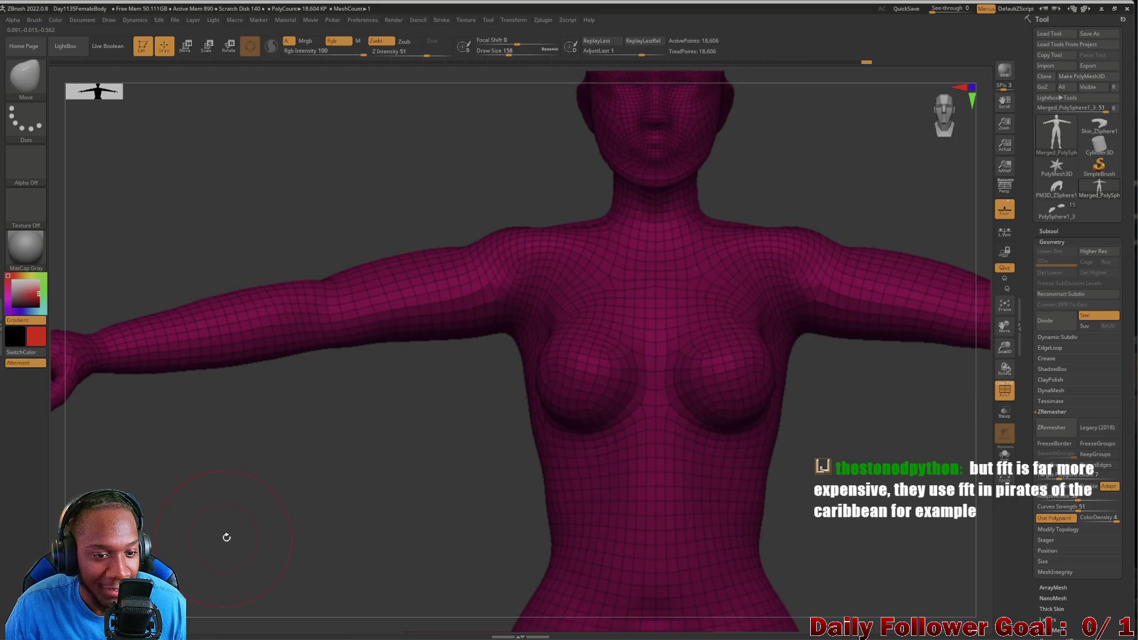
pyautogui.moveTo(261, 484)
pyautogui.mouseDown()
pyautogui.moveTo(247, 464)
pyautogui.moveTo(247, 338)
pyautogui.moveTo(237, 465)
pyautogui.moveTo(254, 478)
pyautogui.moveTo(249, 549)
pyautogui.moveTo(245, 469)
pyautogui.moveTo(257, 485)
pyautogui.mouseUp()
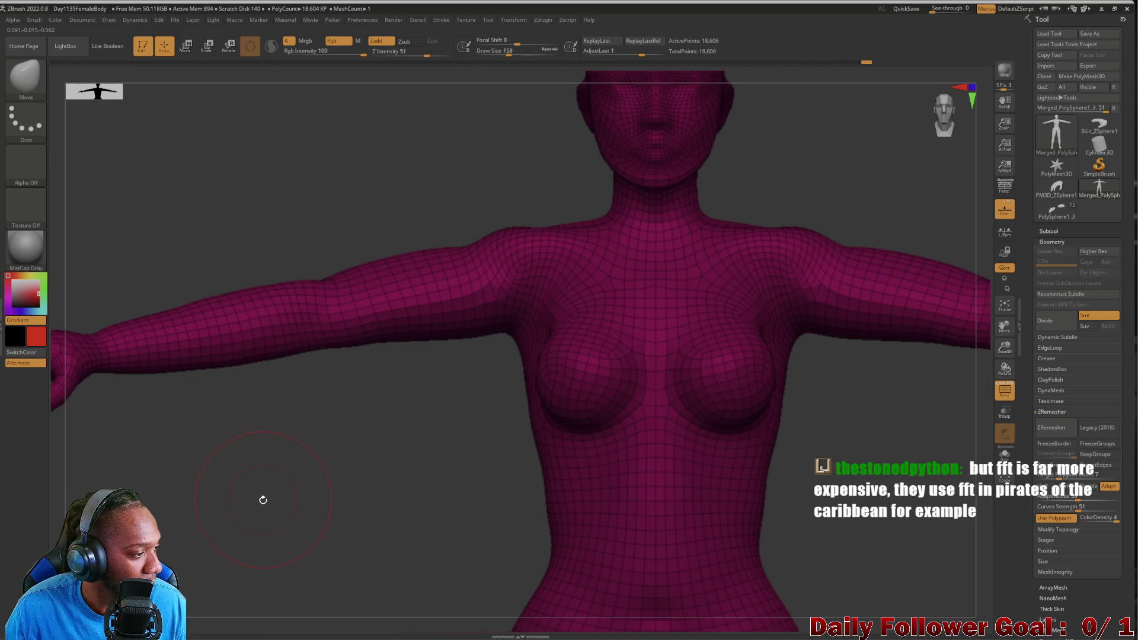
pyautogui.moveTo(267, 481)
pyautogui.mouseDown()
pyautogui.moveTo(255, 552)
pyautogui.moveTo(249, 478)
pyautogui.moveTo(244, 508)
pyautogui.moveTo(261, 361)
pyautogui.moveTo(257, 463)
pyautogui.moveTo(284, 443)
pyautogui.moveTo(297, 462)
pyautogui.moveTo(272, 503)
pyautogui.moveTo(308, 431)
pyautogui.mouseUp()
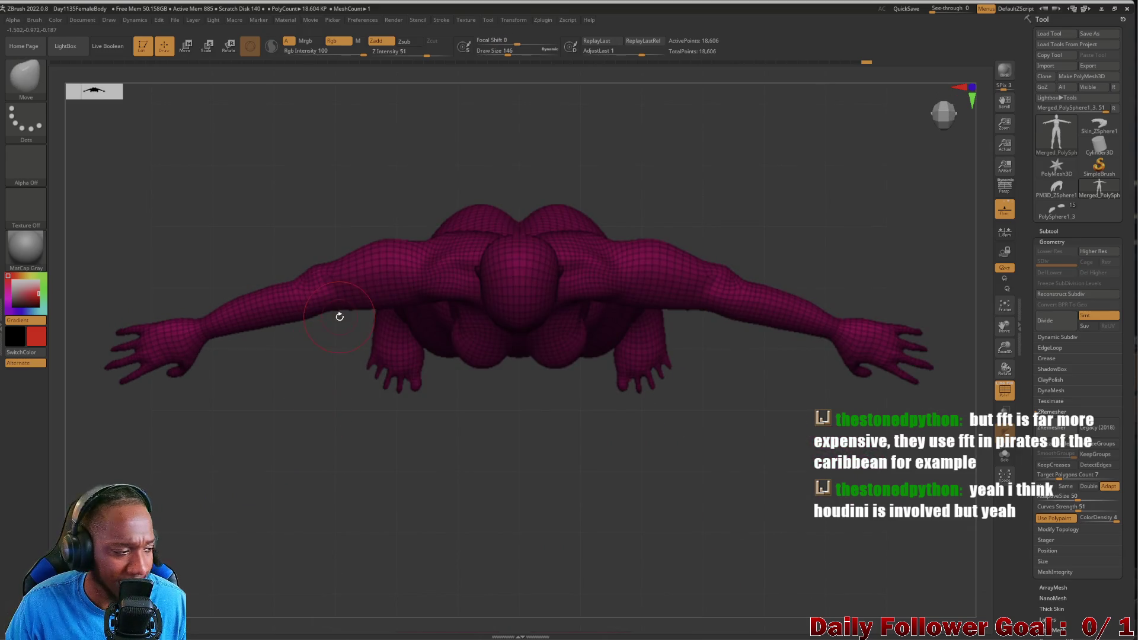
pyautogui.press(']')
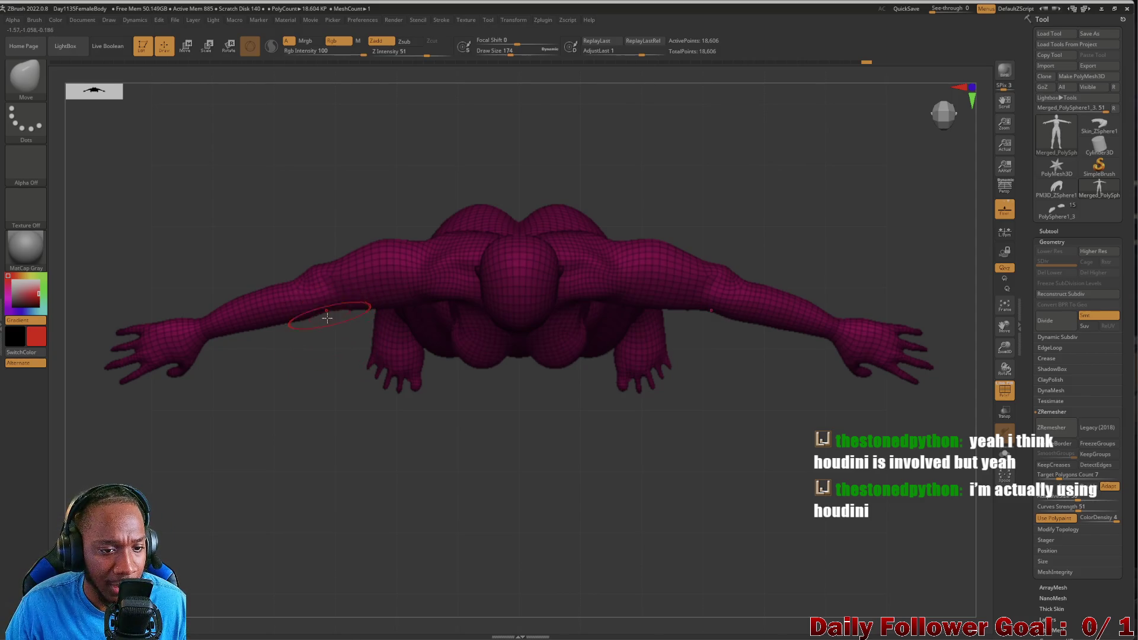
pyautogui.moveTo(276, 410); pyautogui.dragTo(304, 434)
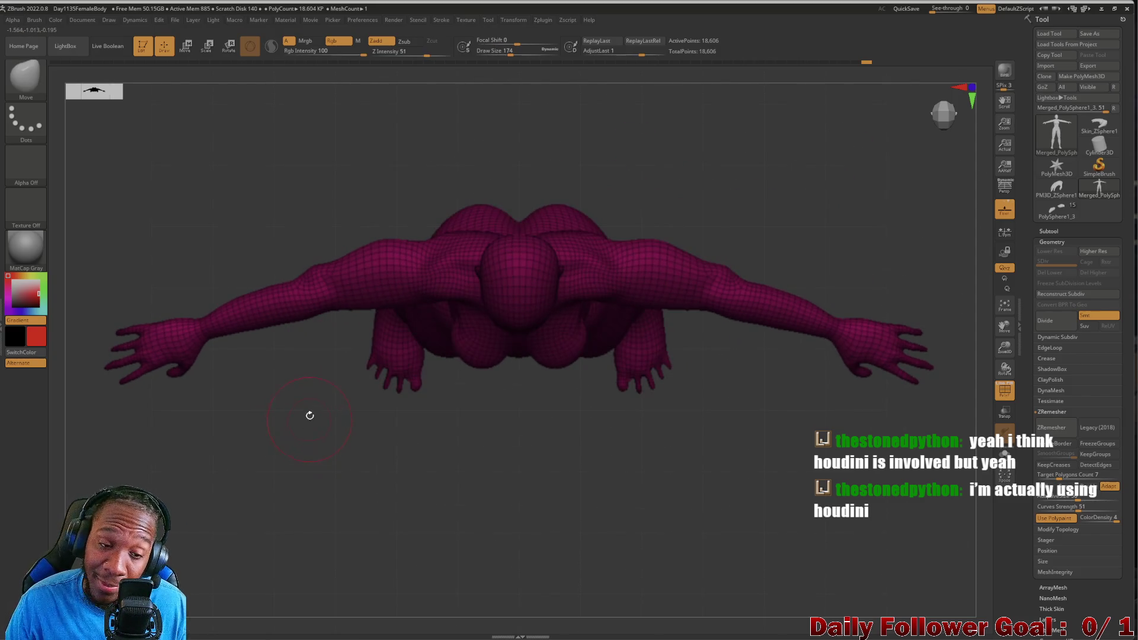
pyautogui.moveTo(320, 392)
pyautogui.mouseDown()
pyautogui.moveTo(219, 447)
pyautogui.moveTo(226, 473)
pyautogui.moveTo(231, 414)
pyautogui.mouseUp()
pyautogui.moveTo(247, 482)
pyautogui.keyDown('alt'); pyautogui.mouseDown()
pyautogui.moveTo(280, 311)
pyautogui.moveTo(296, 444)
pyautogui.moveTo(287, 460)
pyautogui.moveTo(279, 440)
pyautogui.moveTo(296, 419)
pyautogui.moveTo(265, 407)
pyautogui.moveTo(246, 420)
pyautogui.mouseUp(); pyautogui.keyUp('alt')
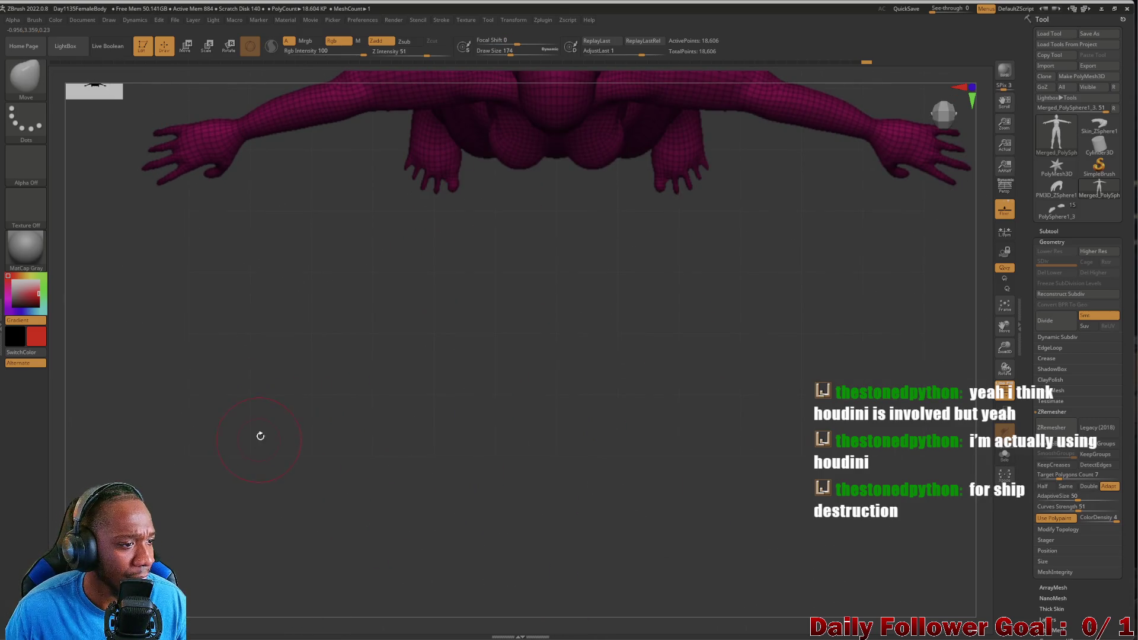
pyautogui.moveTo(296, 376)
pyautogui.keyDown('alt'); pyautogui.mouseDown()
pyautogui.moveTo(300, 470)
pyautogui.moveTo(297, 401)
pyautogui.moveTo(288, 430)
pyautogui.mouseUp(); pyautogui.keyUp('alt')
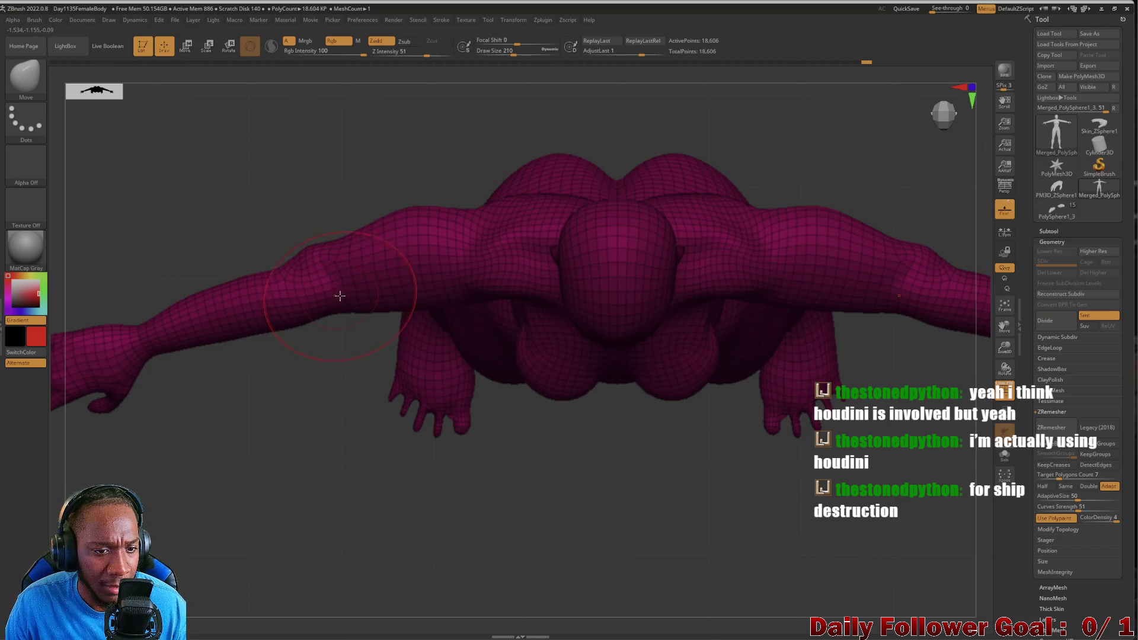
pyautogui.moveTo(311, 394)
pyautogui.mouseDown()
pyautogui.moveTo(308, 323)
pyautogui.moveTo(313, 411)
pyautogui.moveTo(316, 318)
pyautogui.mouseUp()
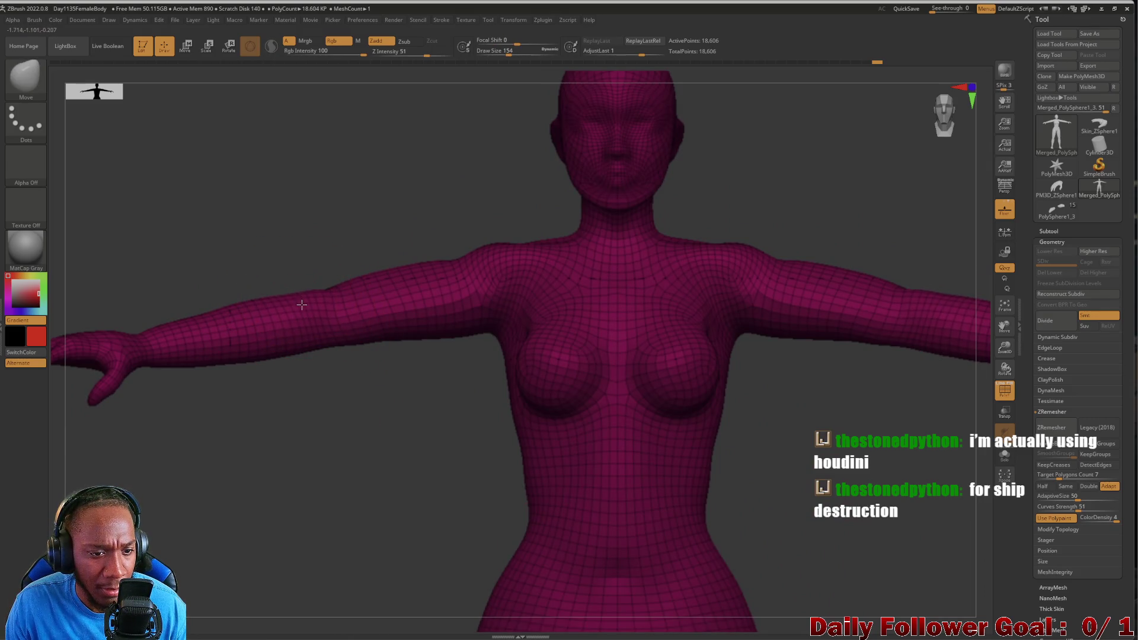
pyautogui.press('f')
pyautogui.moveTo(297, 456)
pyautogui.mouseDown()
pyautogui.moveTo(287, 419)
pyautogui.moveTo(338, 453)
pyautogui.moveTo(344, 431)
pyautogui.moveTo(270, 436)
pyautogui.moveTo(267, 386)
pyautogui.moveTo(282, 436)
pyautogui.mouseUp()
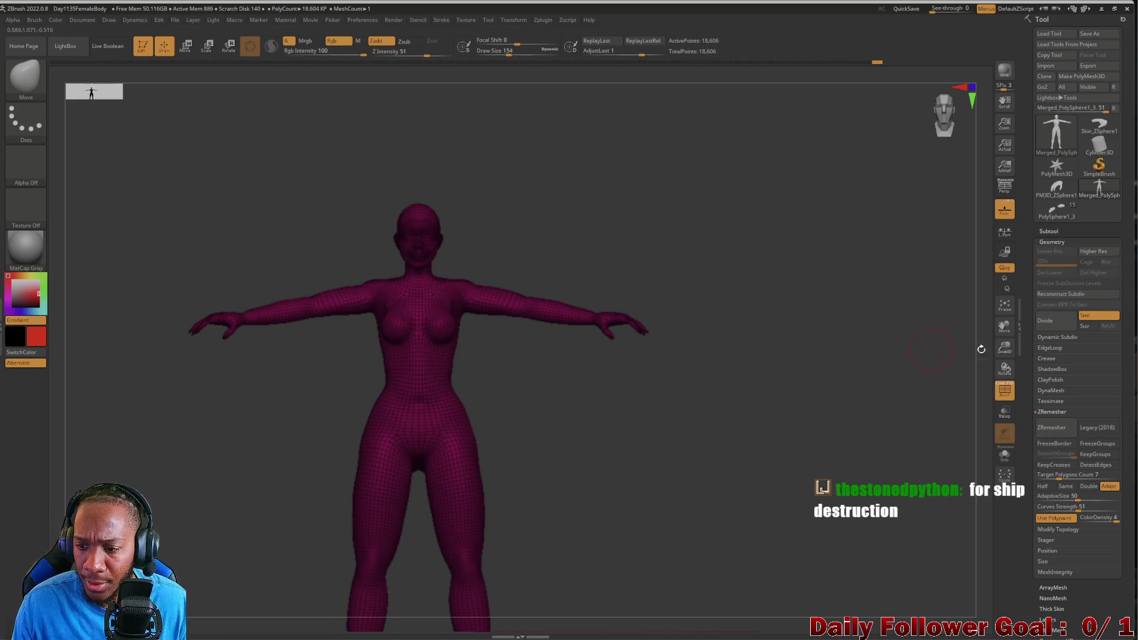
pyautogui.click(1004, 395)
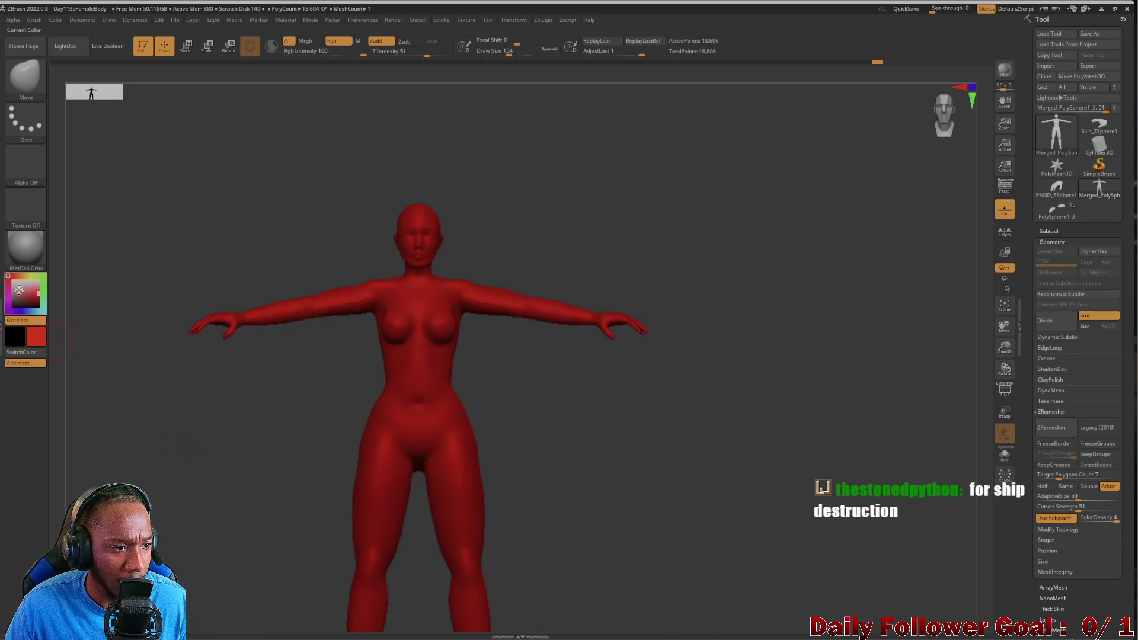
# Show the figure in plain grey, then zoom in and orbit to view its side and back.
pyautogui.moveTo(19, 289); pyautogui.dragTo(12, 279)
pyautogui.moveTo(226, 501)
pyautogui.keyDown('alt'); pyautogui.mouseDown()
pyautogui.moveTo(229, 483)
pyautogui.moveTo(217, 519)
pyautogui.moveTo(229, 452)
pyautogui.moveTo(257, 436)
pyautogui.moveTo(254, 363)
pyautogui.moveTo(255, 500)
pyautogui.moveTo(239, 460)
pyautogui.moveTo(172, 483)
pyautogui.moveTo(190, 490)
pyautogui.moveTo(210, 478)
pyautogui.moveTo(182, 411)
pyautogui.mouseUp(); pyautogui.keyUp('alt')
pyautogui.moveTo(267, 383)
pyautogui.keyDown('alt'); pyautogui.mouseDown()
pyautogui.moveTo(279, 332)
pyautogui.moveTo(178, 472)
pyautogui.moveTo(249, 452)
pyautogui.moveTo(173, 462)
pyautogui.moveTo(226, 457)
pyautogui.moveTo(249, 381)
pyautogui.moveTo(254, 303)
pyautogui.moveTo(232, 394)
pyautogui.moveTo(242, 490)
pyautogui.moveTo(269, 389)
pyautogui.moveTo(234, 541)
pyautogui.moveTo(294, 529)
pyautogui.moveTo(274, 533)
pyautogui.moveTo(386, 539)
pyautogui.moveTo(394, 526)
pyautogui.moveTo(209, 521)
pyautogui.moveTo(223, 541)
pyautogui.moveTo(274, 473)
pyautogui.moveTo(238, 376)
pyautogui.moveTo(172, 462)
pyautogui.moveTo(140, 470)
pyautogui.moveTo(216, 450)
pyautogui.moveTo(153, 449)
pyautogui.moveTo(186, 449)
pyautogui.moveTo(198, 432)
pyautogui.moveTo(135, 439)
pyautogui.moveTo(382, 229)
pyautogui.moveTo(315, 224)
pyautogui.moveTo(332, 518)
pyautogui.moveTo(364, 416)
pyautogui.moveTo(338, 404)
pyautogui.moveTo(317, 447)
pyautogui.moveTo(261, 447)
pyautogui.moveTo(300, 439)
pyautogui.moveTo(243, 457)
pyautogui.mouseUp(); pyautogui.keyUp('alt')
pyautogui.press('ctrl')
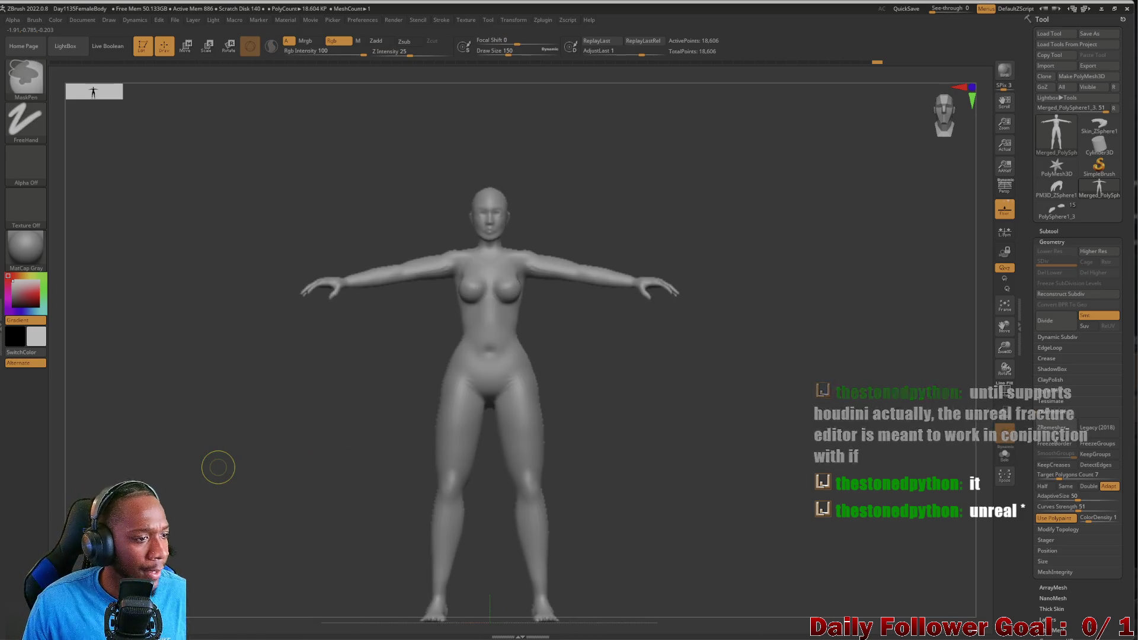
# Save the project over the existing Day1135FemaleBody.ZPR file.
pyautogui.hotkey('ctrl', 's')
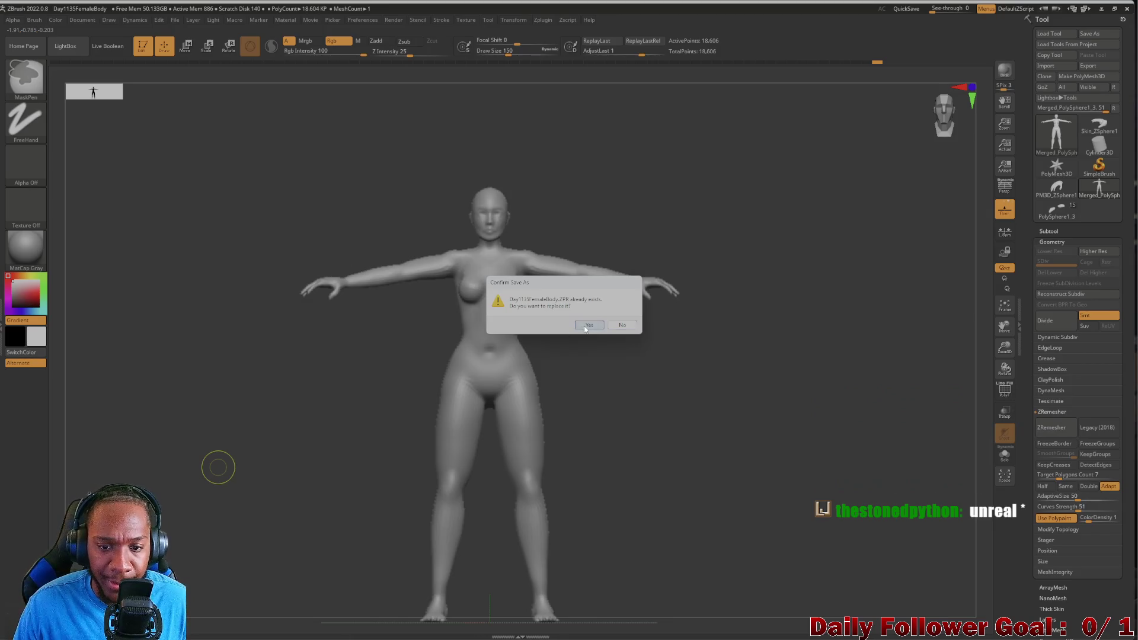
pyautogui.click(589, 326)
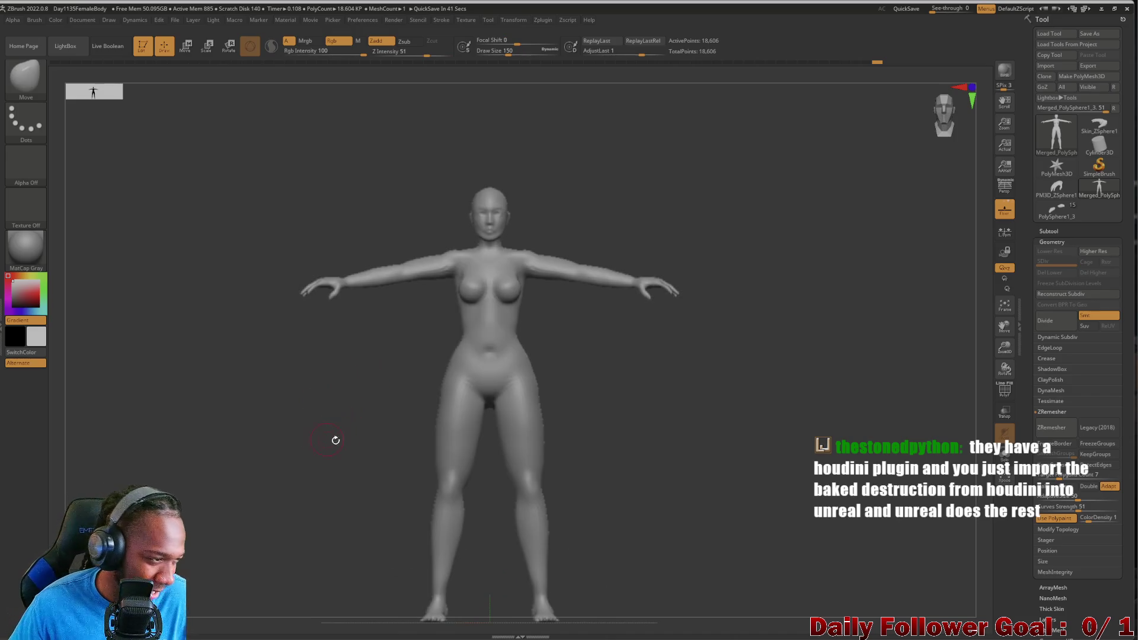
pyautogui.press(']')
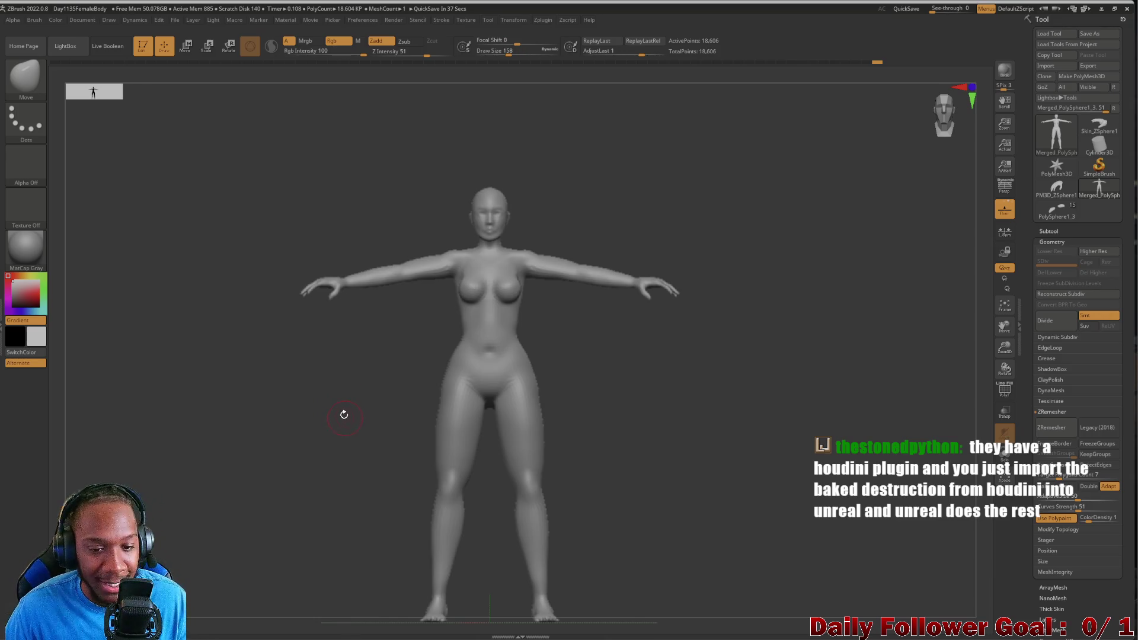
# Smooth the left side of the waist, then check the arm and the front torso.
pyautogui.moveTo(332, 401)
pyautogui.mouseDown()
pyautogui.moveTo(356, 415)
pyautogui.moveTo(330, 409)
pyautogui.moveTo(344, 409)
pyautogui.moveTo(330, 472)
pyautogui.moveTo(327, 459)
pyautogui.moveTo(305, 465)
pyautogui.moveTo(348, 493)
pyautogui.moveTo(308, 493)
pyautogui.mouseUp()
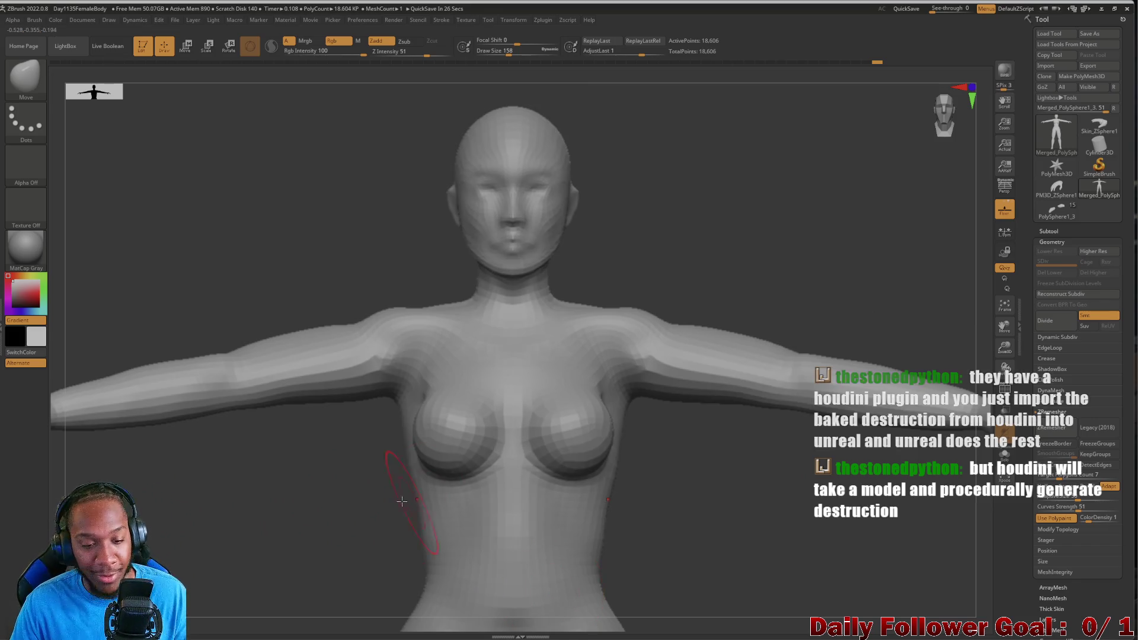
pyautogui.moveTo(257, 506); pyautogui.dragTo(265, 530)
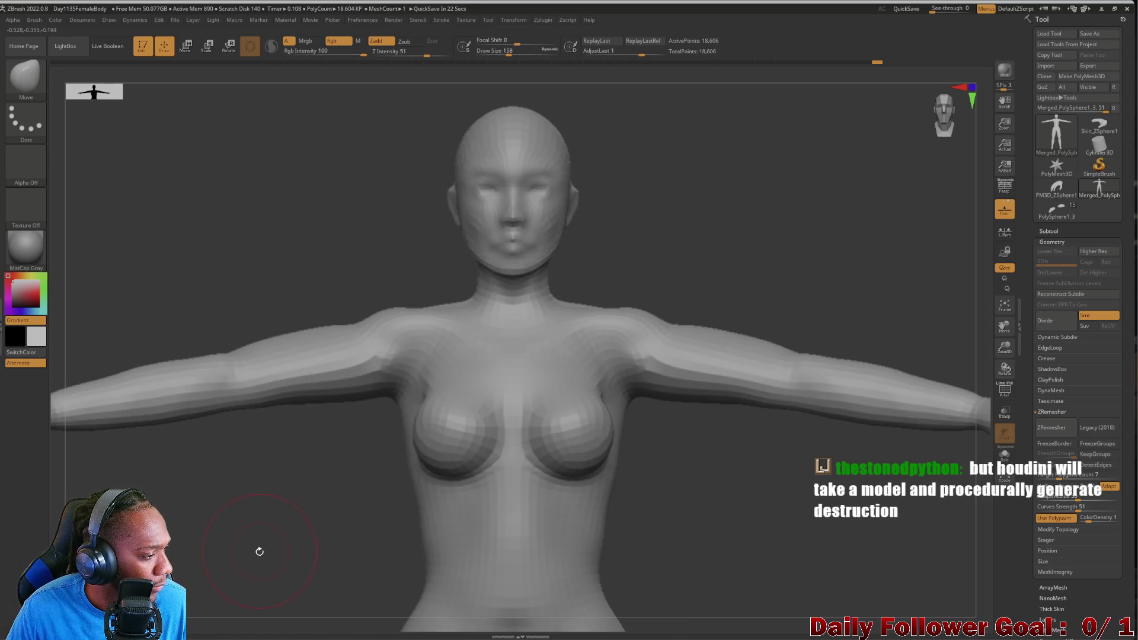
pyautogui.moveTo(252, 526)
pyautogui.mouseDown()
pyautogui.moveTo(223, 528)
pyautogui.moveTo(198, 554)
pyautogui.mouseUp()
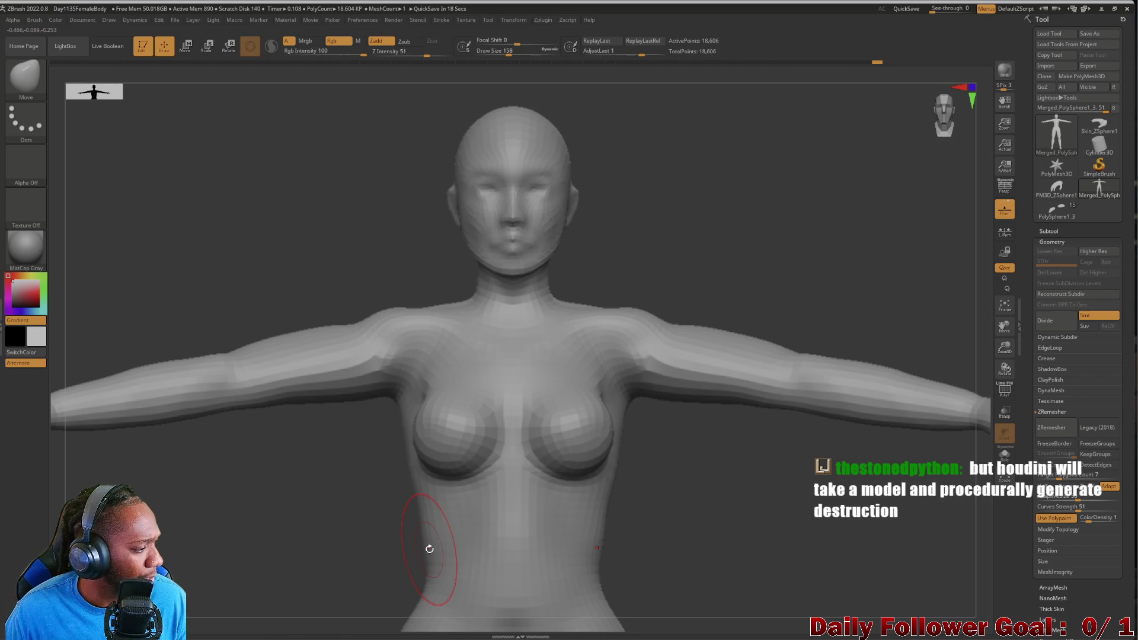
pyautogui.moveTo(254, 515); pyautogui.dragTo(368, 534)
pyautogui.moveTo(451, 546)
pyautogui.mouseDown()
pyautogui.moveTo(482, 546)
pyautogui.moveTo(475, 589)
pyautogui.moveTo(506, 508)
pyautogui.moveTo(510, 445)
pyautogui.moveTo(488, 460)
pyautogui.moveTo(490, 399)
pyautogui.moveTo(508, 371)
pyautogui.moveTo(470, 338)
pyautogui.moveTo(481, 344)
pyautogui.mouseUp()
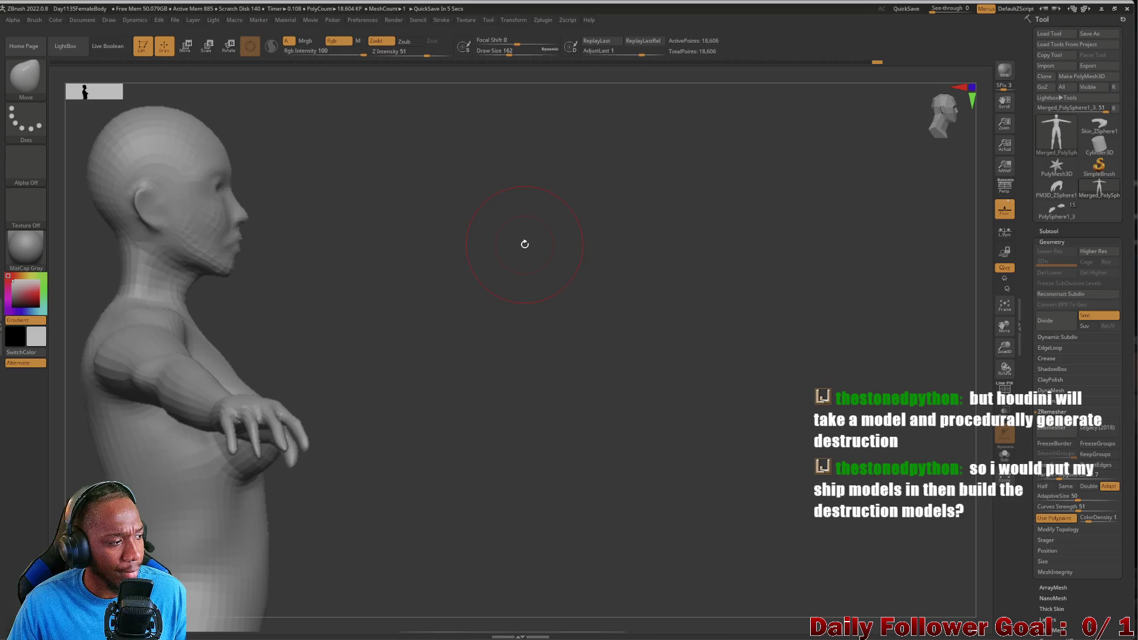
pyautogui.moveTo(387, 394)
pyautogui.mouseDown()
pyautogui.moveTo(171, 265)
pyautogui.moveTo(267, 478)
pyautogui.mouseUp()
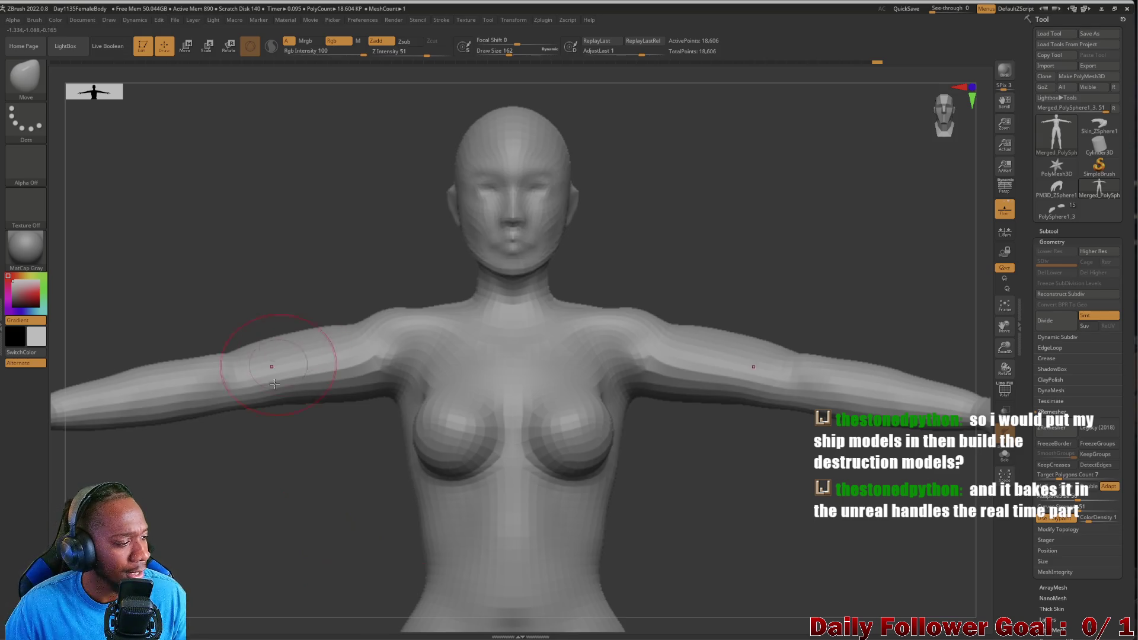
# Smooth the armpit area from an overhead view, then reframe the whole figure.
pyautogui.moveTo(284, 458)
pyautogui.mouseDown()
pyautogui.moveTo(254, 526)
pyautogui.moveTo(232, 501)
pyautogui.moveTo(237, 485)
pyautogui.moveTo(150, 453)
pyautogui.moveTo(234, 454)
pyautogui.moveTo(134, 422)
pyautogui.moveTo(151, 446)
pyautogui.moveTo(151, 331)
pyautogui.moveTo(130, 287)
pyautogui.moveTo(140, 229)
pyautogui.moveTo(158, 320)
pyautogui.moveTo(186, 236)
pyautogui.moveTo(189, 269)
pyautogui.moveTo(181, 232)
pyautogui.mouseUp()
pyautogui.press('shift')
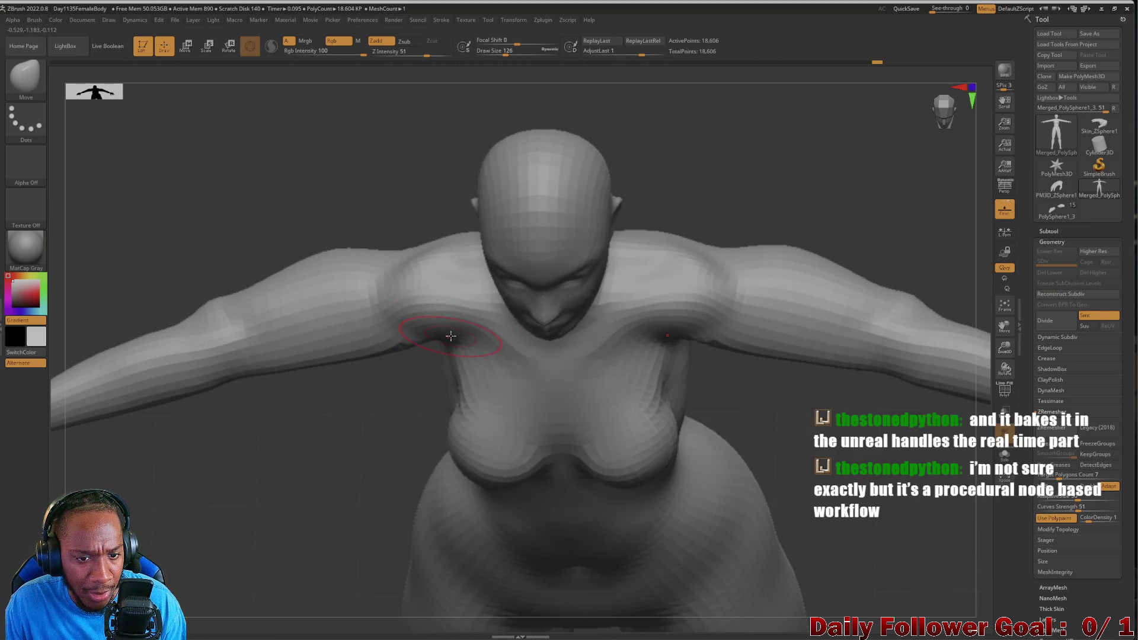
pyautogui.moveTo(372, 433)
pyautogui.mouseDown()
pyautogui.moveTo(362, 468)
pyautogui.moveTo(352, 417)
pyautogui.mouseUp()
pyautogui.moveTo(256, 432); pyautogui.dragTo(262, 385)
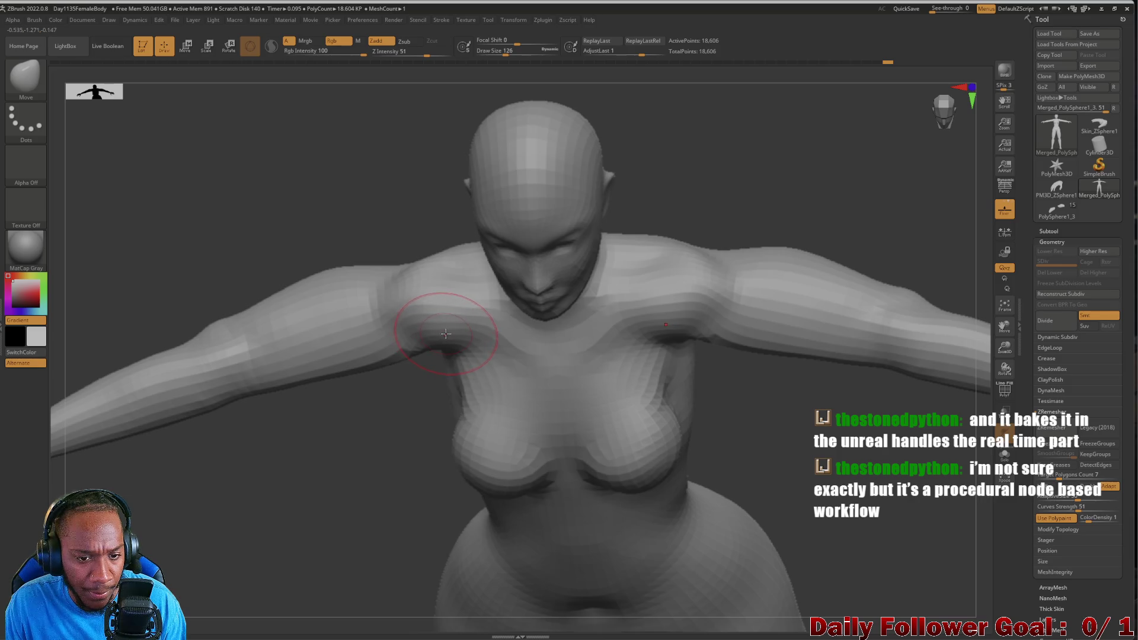
pyautogui.moveTo(387, 397)
pyautogui.mouseDown()
pyautogui.moveTo(312, 496)
pyautogui.moveTo(279, 483)
pyautogui.mouseUp()
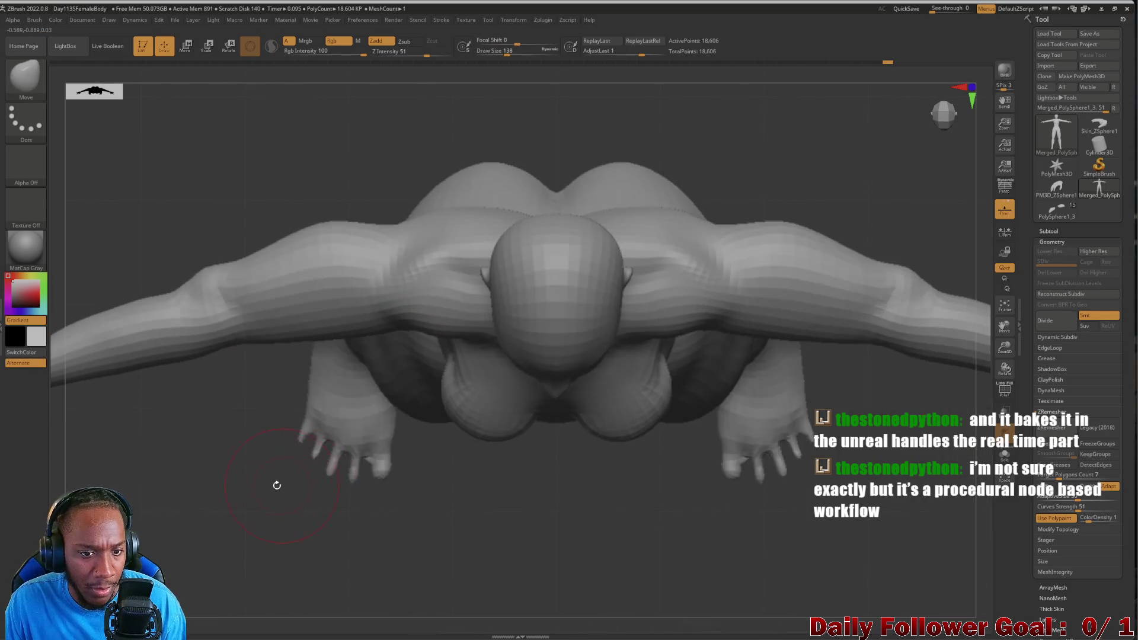
pyautogui.keyDown('shift'); pyautogui.moveTo(178, 486); pyautogui.dragTo(214, 510); pyautogui.keyUp('shift')
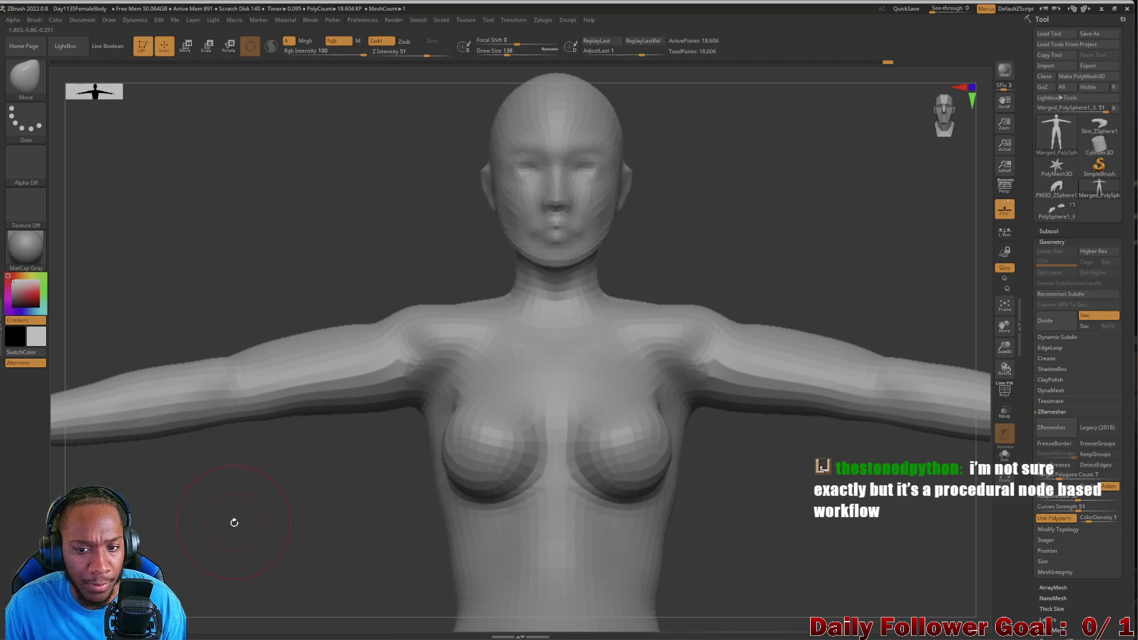
pyautogui.press('f')
pyautogui.moveTo(249, 295)
pyautogui.mouseDown()
pyautogui.moveTo(288, 463)
pyautogui.moveTo(279, 478)
pyautogui.moveTo(302, 508)
pyautogui.moveTo(321, 508)
pyautogui.moveTo(259, 508)
pyautogui.moveTo(308, 470)
pyautogui.moveTo(323, 478)
pyautogui.moveTo(386, 387)
pyautogui.mouseUp()
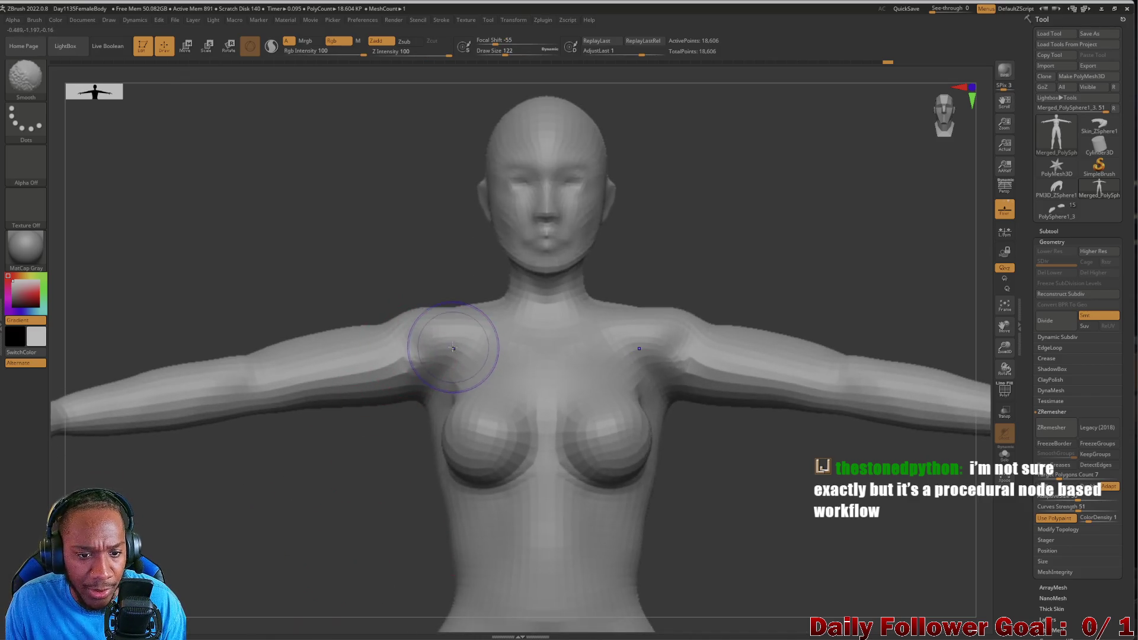
# Smooth the front of the left shoulder and briefly check the polygroup wireframe.
pyautogui.moveTo(343, 460)
pyautogui.mouseDown()
pyautogui.moveTo(310, 563)
pyautogui.moveTo(300, 519)
pyautogui.mouseUp()
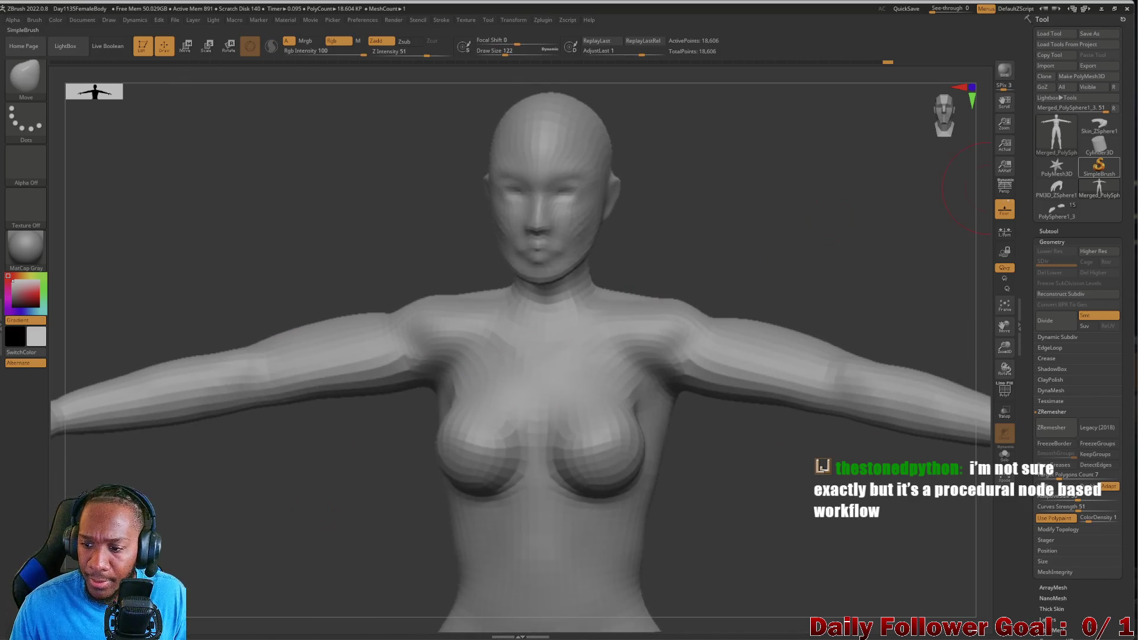
pyautogui.click(1008, 392)
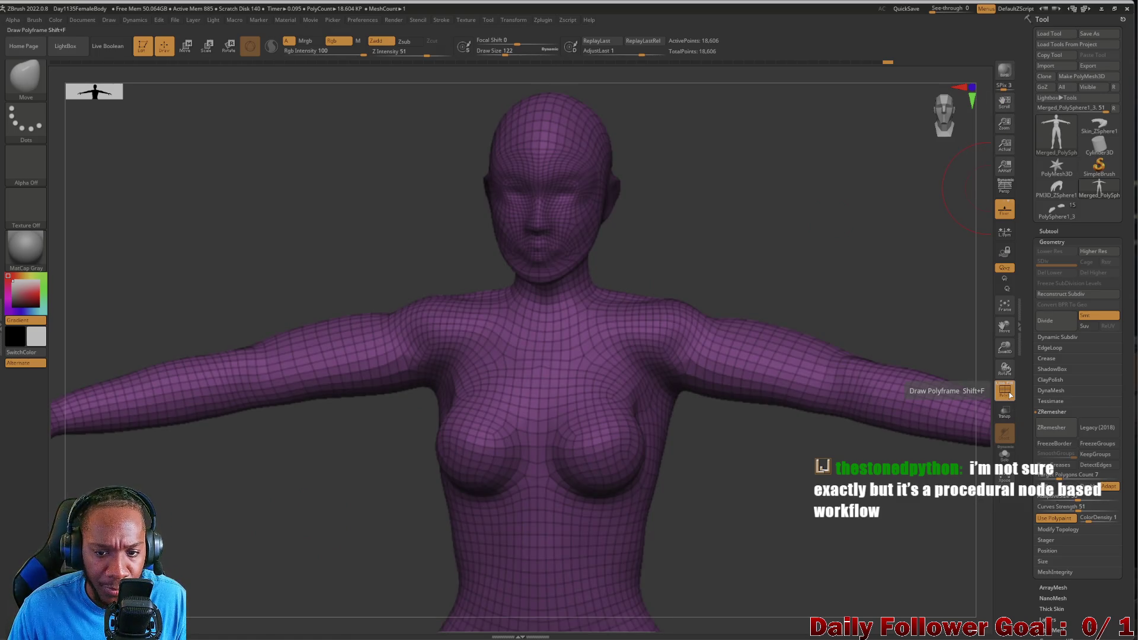
pyautogui.click(1010, 395)
pyautogui.moveTo(330, 535)
pyautogui.mouseDown()
pyautogui.moveTo(226, 543)
pyautogui.moveTo(224, 558)
pyautogui.moveTo(186, 532)
pyautogui.moveTo(213, 561)
pyautogui.mouseUp()
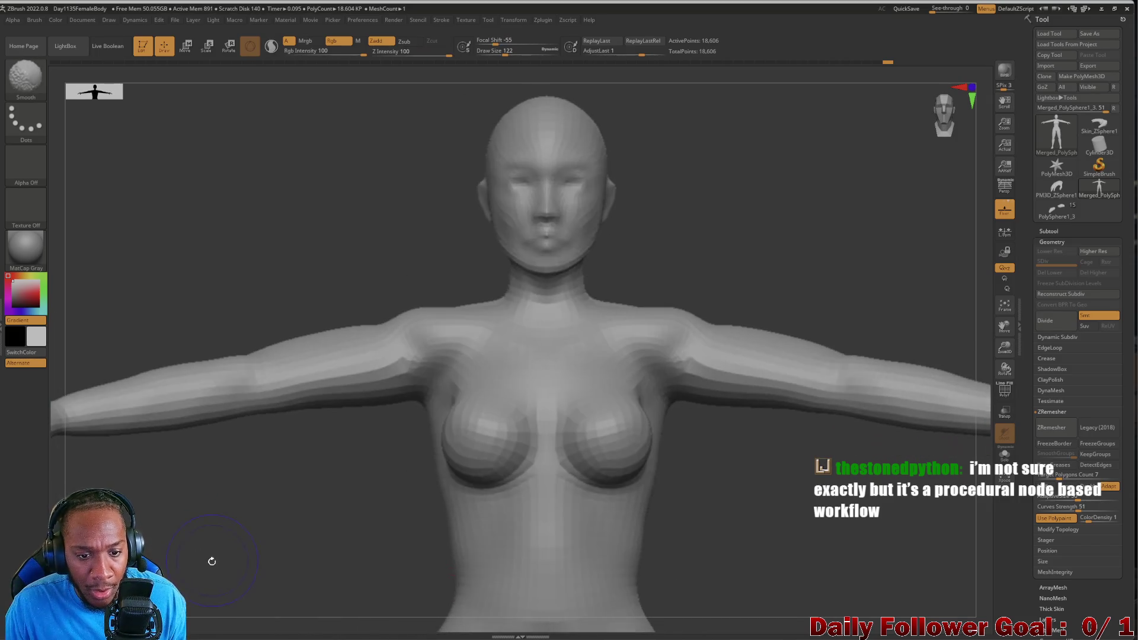
pyautogui.moveTo(235, 606)
pyautogui.keyDown('alt'); pyautogui.mouseDown()
pyautogui.moveTo(272, 472)
pyautogui.moveTo(257, 526)
pyautogui.mouseUp(); pyautogui.keyUp('alt')
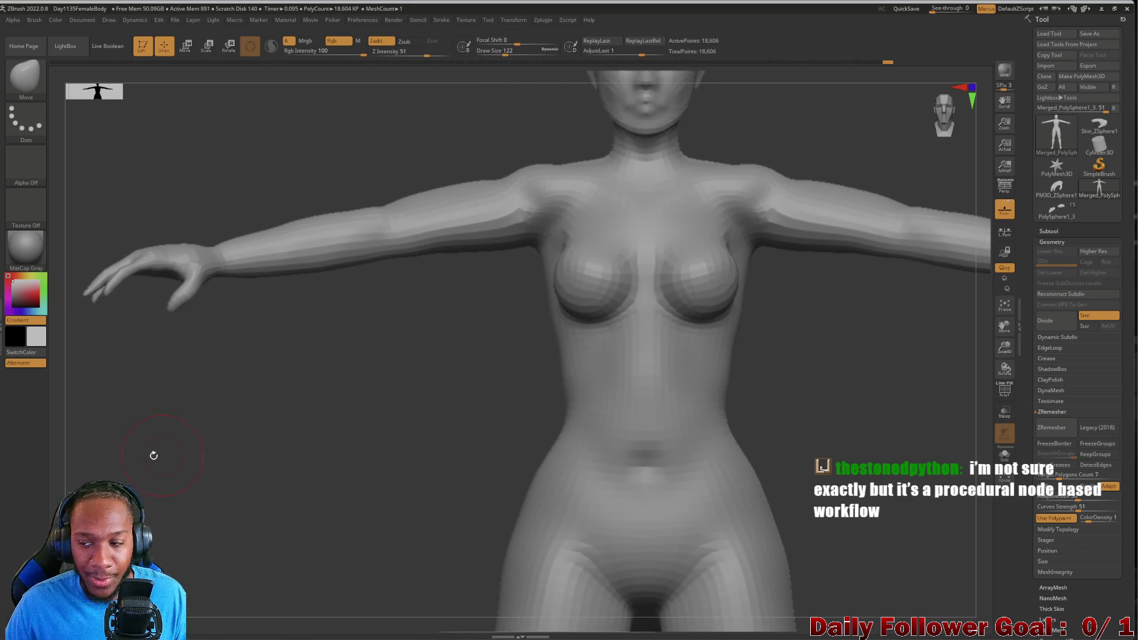
pyautogui.moveTo(159, 473)
pyautogui.keyDown('alt'); pyautogui.mouseDown()
pyautogui.moveTo(198, 488)
pyautogui.moveTo(203, 460)
pyautogui.moveTo(198, 516)
pyautogui.mouseUp(); pyautogui.keyUp('alt')
pyautogui.click(183, 52)
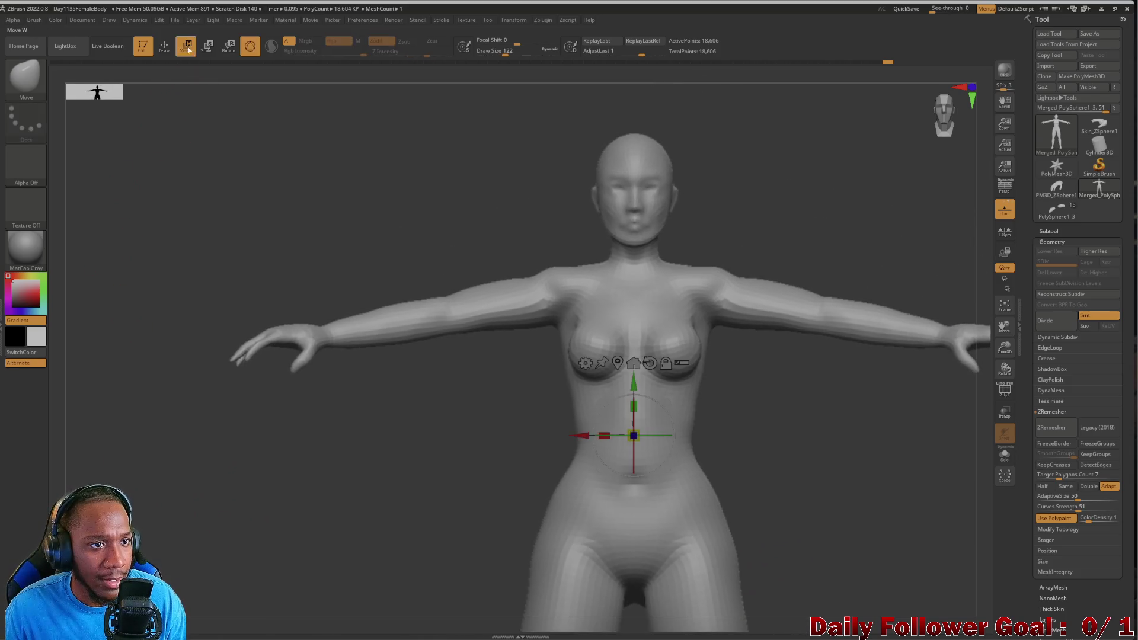
pyautogui.click(250, 46)
pyautogui.moveTo(568, 282); pyautogui.dragTo(472, 312)
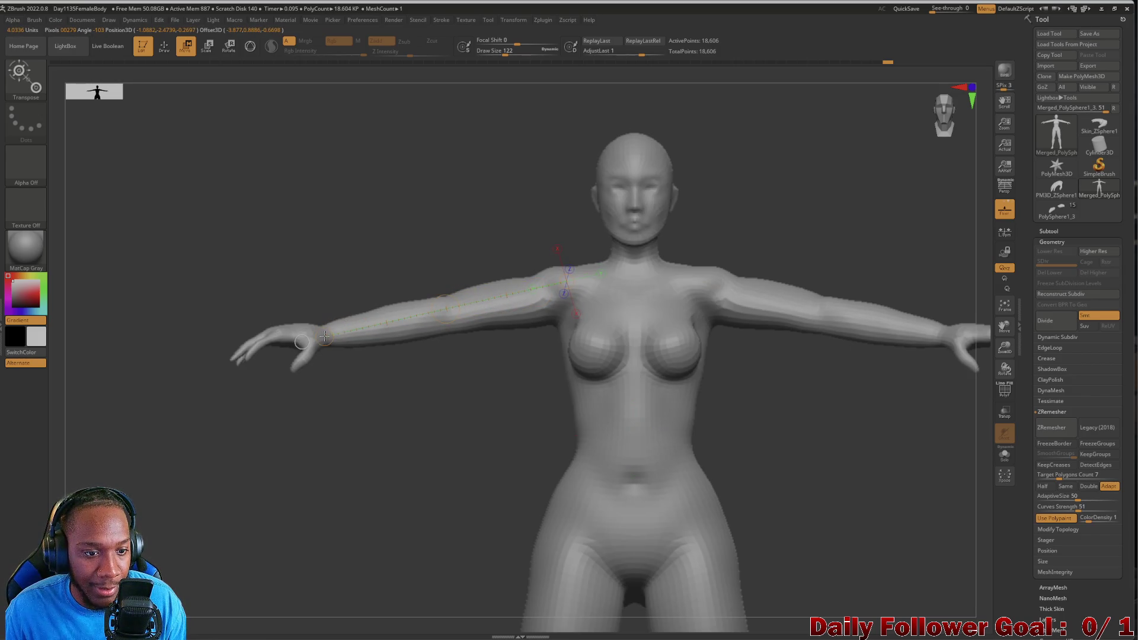
pyautogui.click(229, 53)
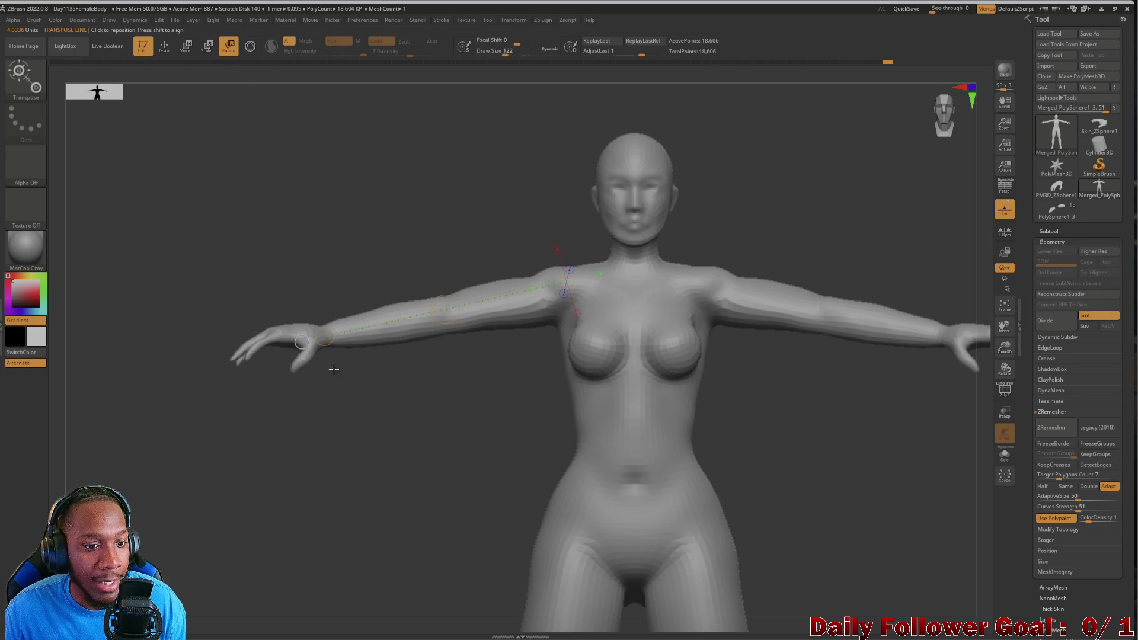
pyautogui.moveTo(320, 335)
pyautogui.mouseDown()
pyautogui.moveTo(374, 360)
pyautogui.moveTo(419, 238)
pyautogui.moveTo(409, 356)
pyautogui.mouseUp()
pyautogui.hotkey('ctrl', 'z')
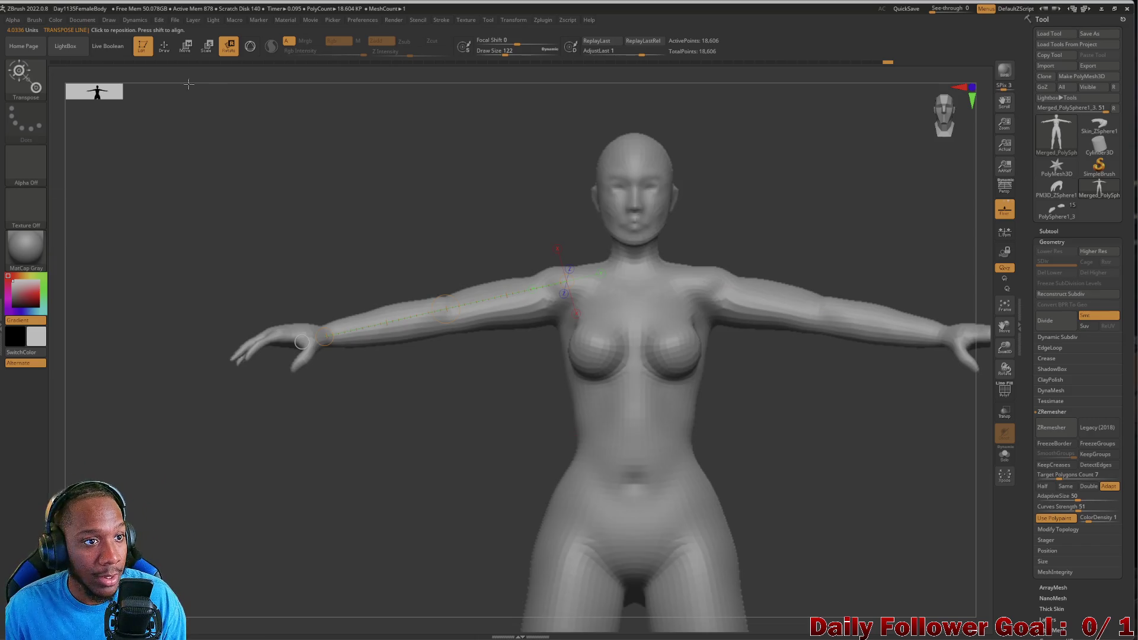
pyautogui.click(164, 46)
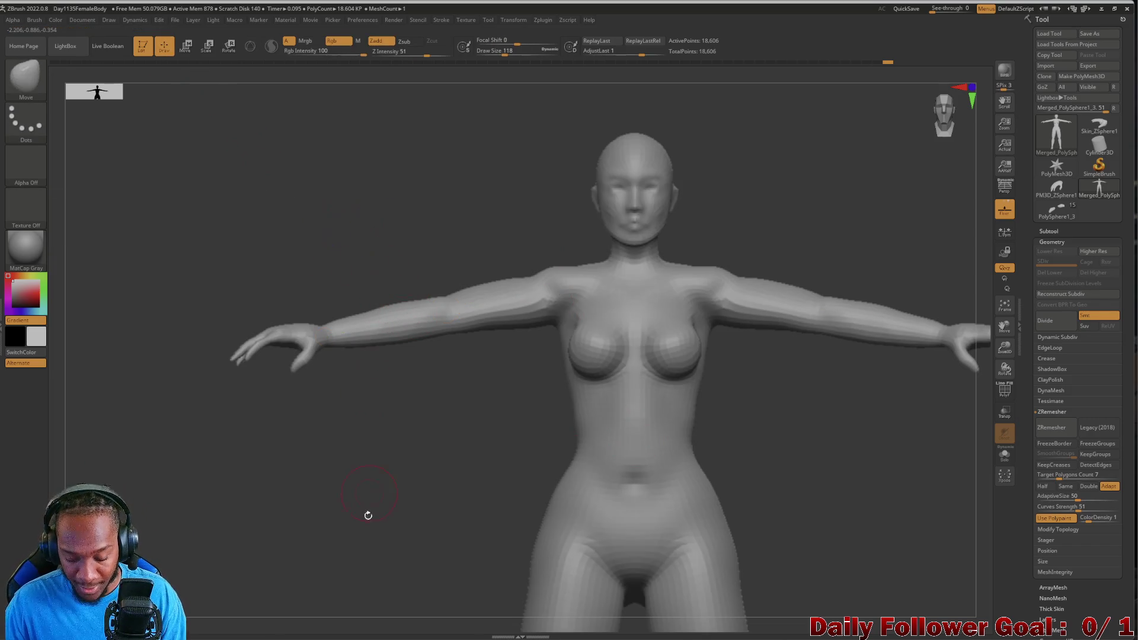
pyautogui.moveTo(407, 478); pyautogui.dragTo(223, 468)
pyautogui.scroll(-5, 231, 430)
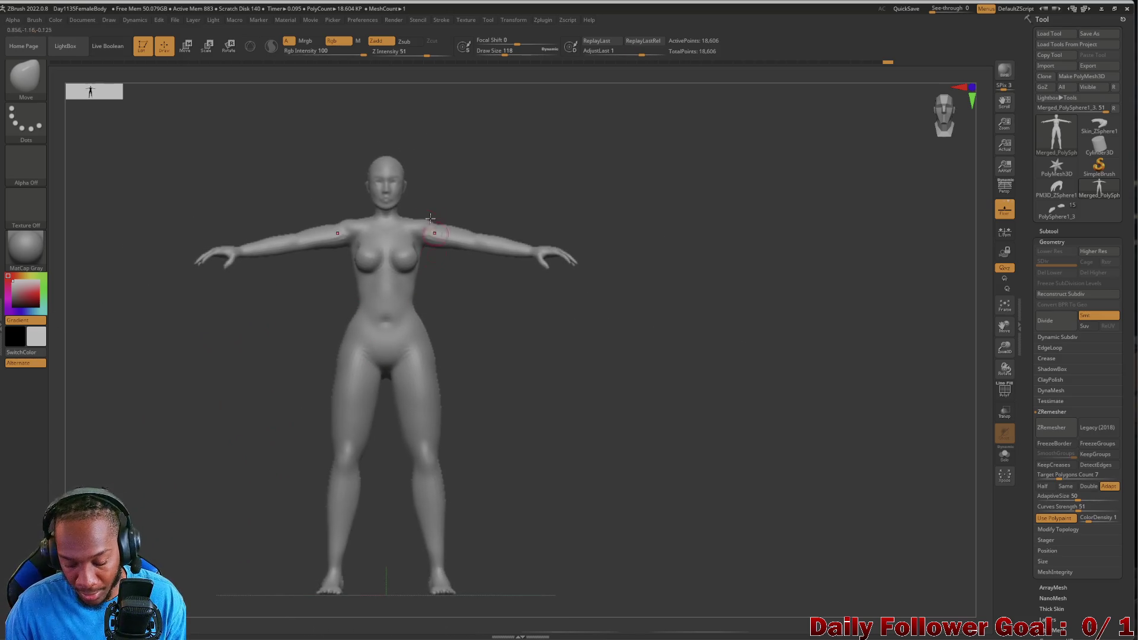
pyautogui.moveTo(355, 123)
pyautogui.keyDown('ctrl'); pyautogui.mouseDown()
pyautogui.moveTo(562, 541)
pyautogui.moveTo(576, 597)
pyautogui.mouseUp(); pyautogui.keyUp('ctrl')
pyautogui.hotkey('ctrl', 'shift', 'a')
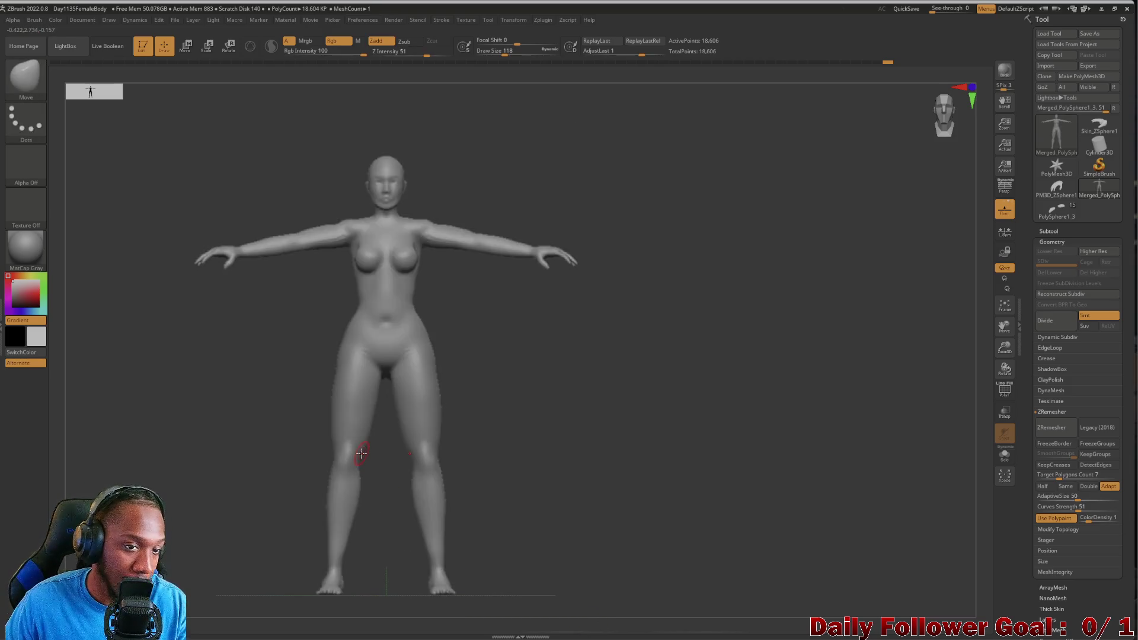
pyautogui.keyDown('ctrl'); pyautogui.moveTo(348, 132); pyautogui.dragTo(576, 598); pyautogui.keyUp('ctrl')
pyautogui.keyDown('ctrl'); pyautogui.click(530, 560); pyautogui.keyUp('ctrl')
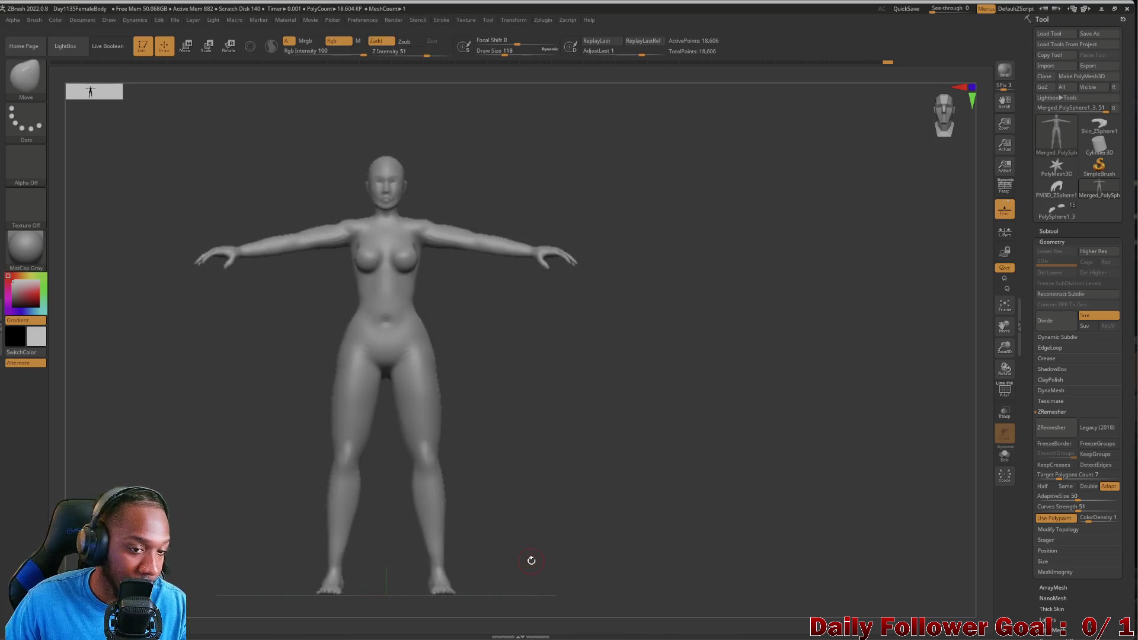
# Mask the torso, hips and legs, keeping the arm and shoulder on screen's left unmasked.
pyautogui.moveTo(363, 130)
pyautogui.keyDown('ctrl'); pyautogui.mouseDown()
pyautogui.moveTo(526, 333)
pyautogui.moveTo(566, 603)
pyautogui.mouseUp(); pyautogui.keyUp('ctrl')
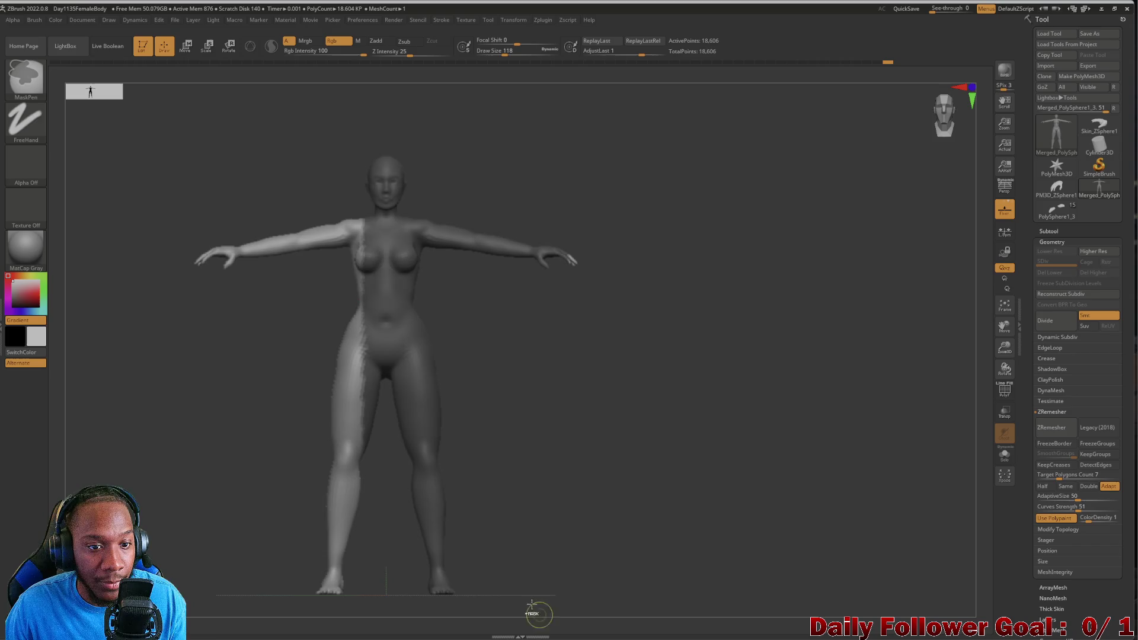
pyautogui.moveTo(309, 312)
pyautogui.keyDown('ctrl'); pyautogui.mouseDown()
pyautogui.moveTo(441, 535)
pyautogui.moveTo(478, 627)
pyautogui.mouseUp(); pyautogui.keyUp('ctrl')
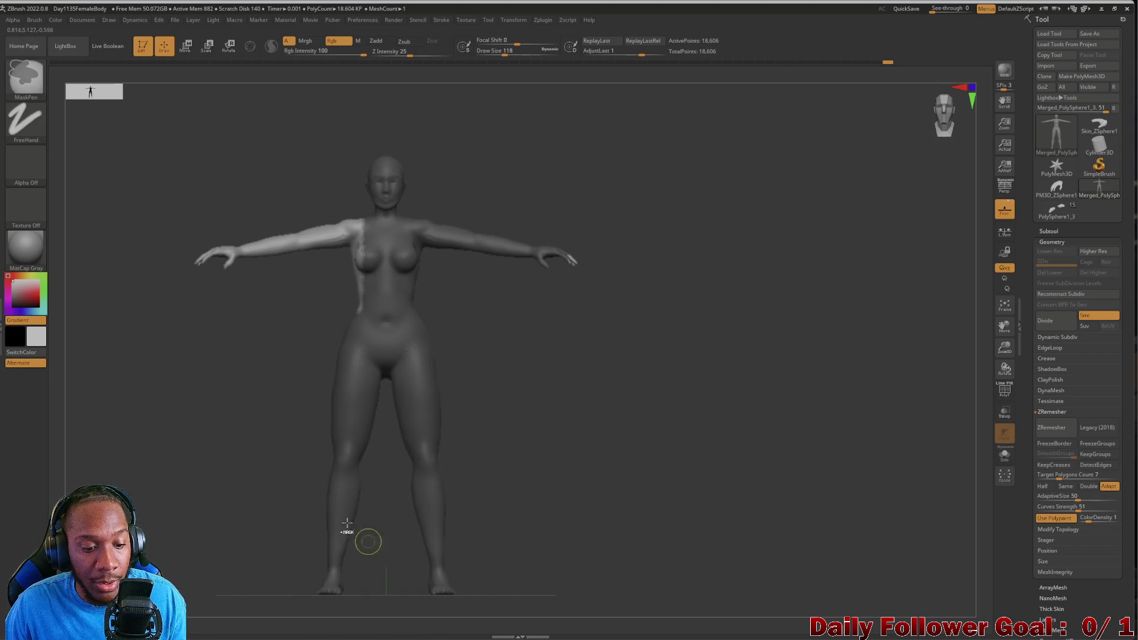
pyautogui.keyDown('alt'); pyautogui.moveTo(246, 379); pyautogui.dragTo(294, 518); pyautogui.keyUp('alt')
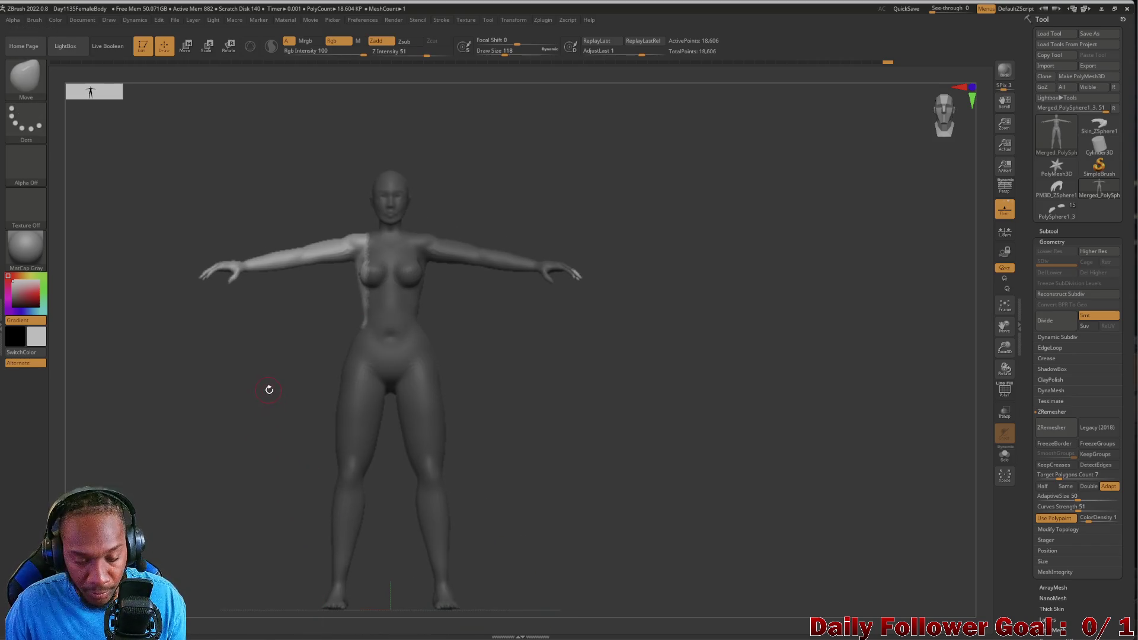
pyautogui.moveTo(275, 402)
pyautogui.keyDown('alt'); pyautogui.mouseDown()
pyautogui.moveTo(274, 521)
pyautogui.moveTo(264, 524)
pyautogui.moveTo(267, 407)
pyautogui.moveTo(315, 354)
pyautogui.moveTo(432, 466)
pyautogui.mouseUp(); pyautogui.keyUp('alt')
pyautogui.moveTo(297, 435)
pyautogui.mouseDown()
pyautogui.moveTo(297, 457)
pyautogui.moveTo(309, 448)
pyautogui.mouseUp()
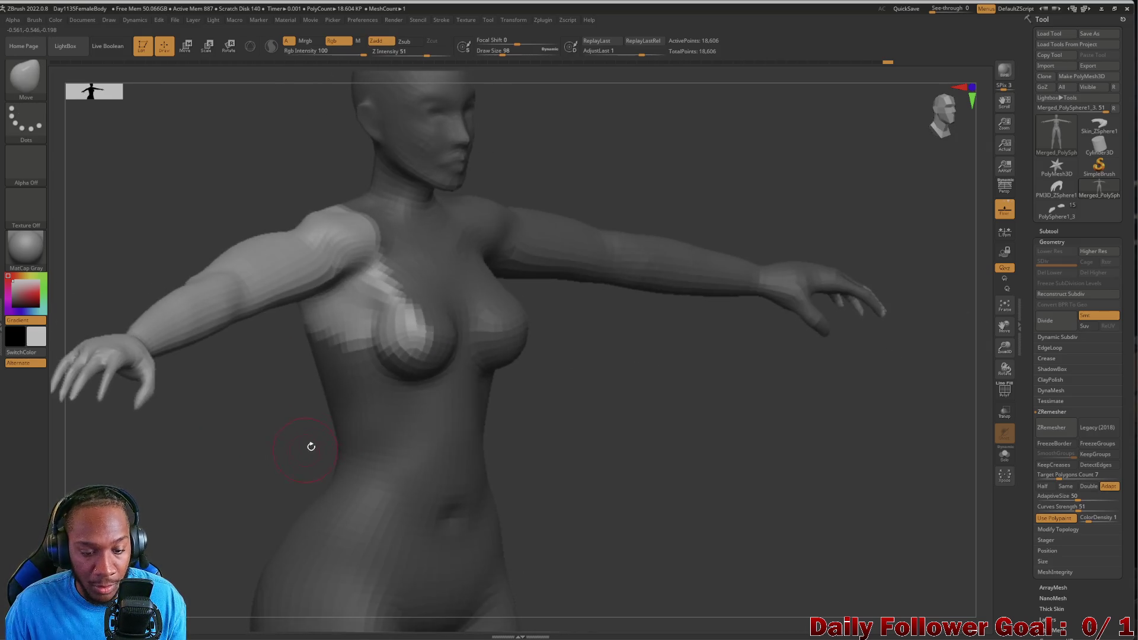
pyautogui.moveTo(432, 330)
pyautogui.keyDown('ctrl'); pyautogui.keyDown('alt'); pyautogui.mouseDown()
pyautogui.moveTo(533, 305)
pyautogui.moveTo(457, 305)
pyautogui.moveTo(338, 430)
pyautogui.moveTo(252, 451)
pyautogui.moveTo(293, 436)
pyautogui.mouseUp(); pyautogui.keyUp('alt'); pyautogui.keyUp('ctrl')
pyautogui.keyDown('ctrl'); pyautogui.moveTo(267, 291); pyautogui.dragTo(350, 356); pyautogui.keyUp('ctrl')
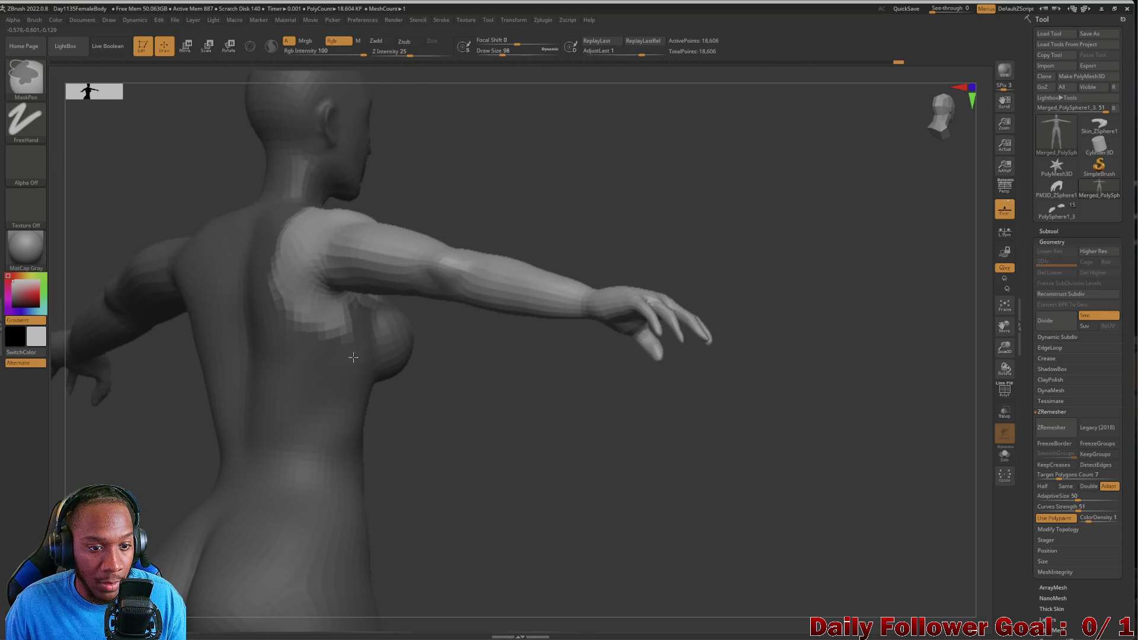
pyautogui.moveTo(186, 478)
pyautogui.mouseDown()
pyautogui.moveTo(332, 468)
pyautogui.moveTo(170, 458)
pyautogui.moveTo(196, 475)
pyautogui.moveTo(254, 409)
pyautogui.moveTo(335, 445)
pyautogui.mouseUp()
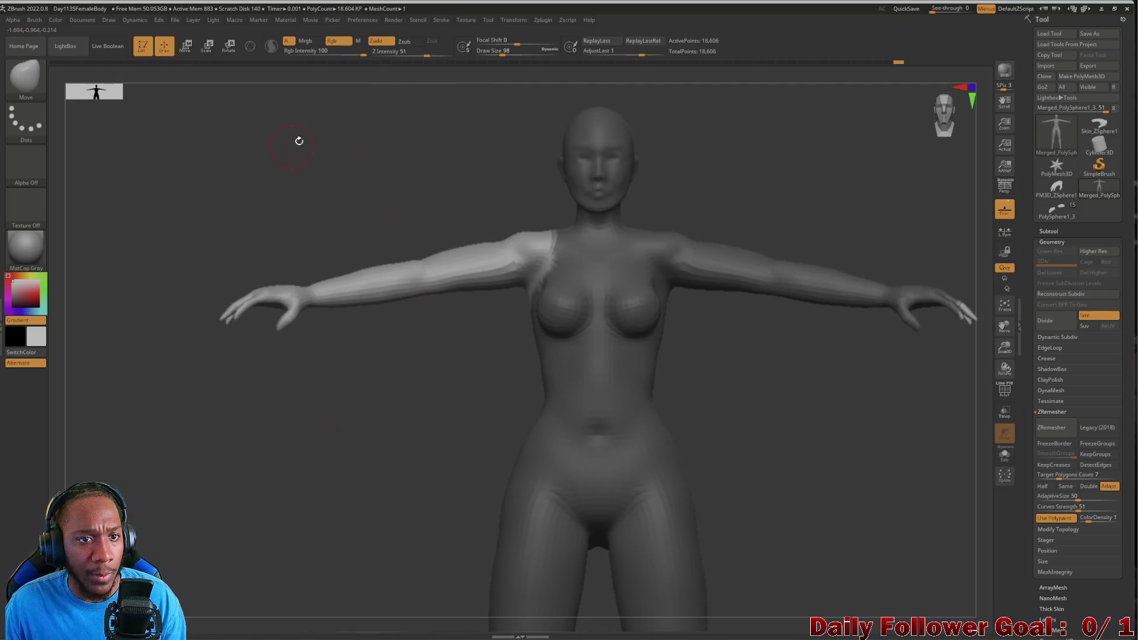
# Rotate the unmasked right arm down at the shoulder so it hangs beside the body.
pyautogui.click(186, 46)
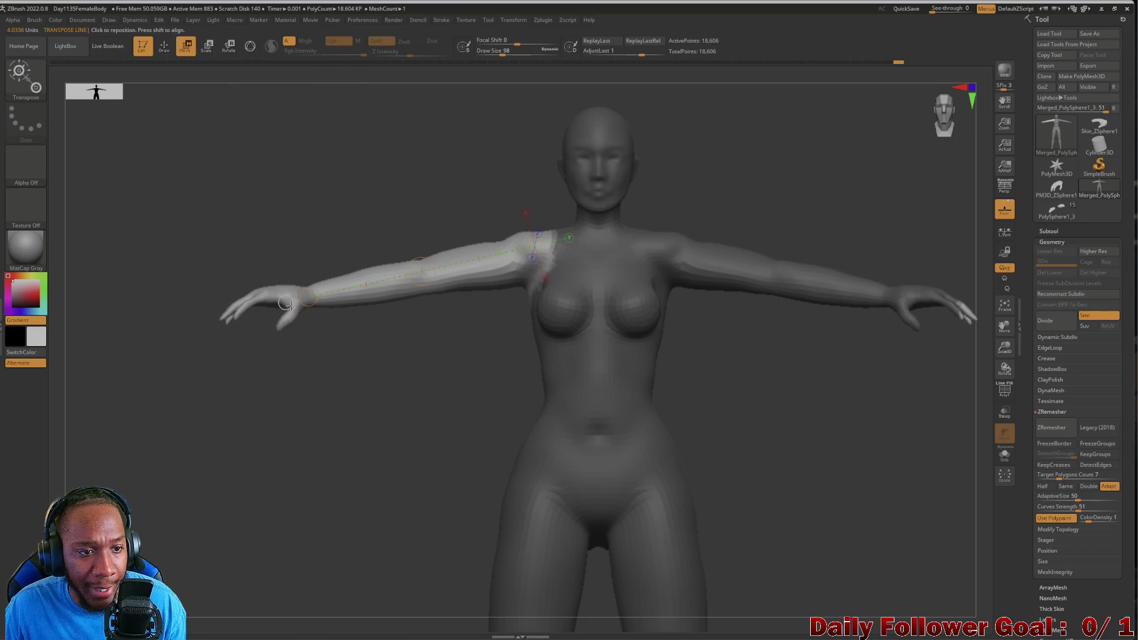
pyautogui.click(229, 46)
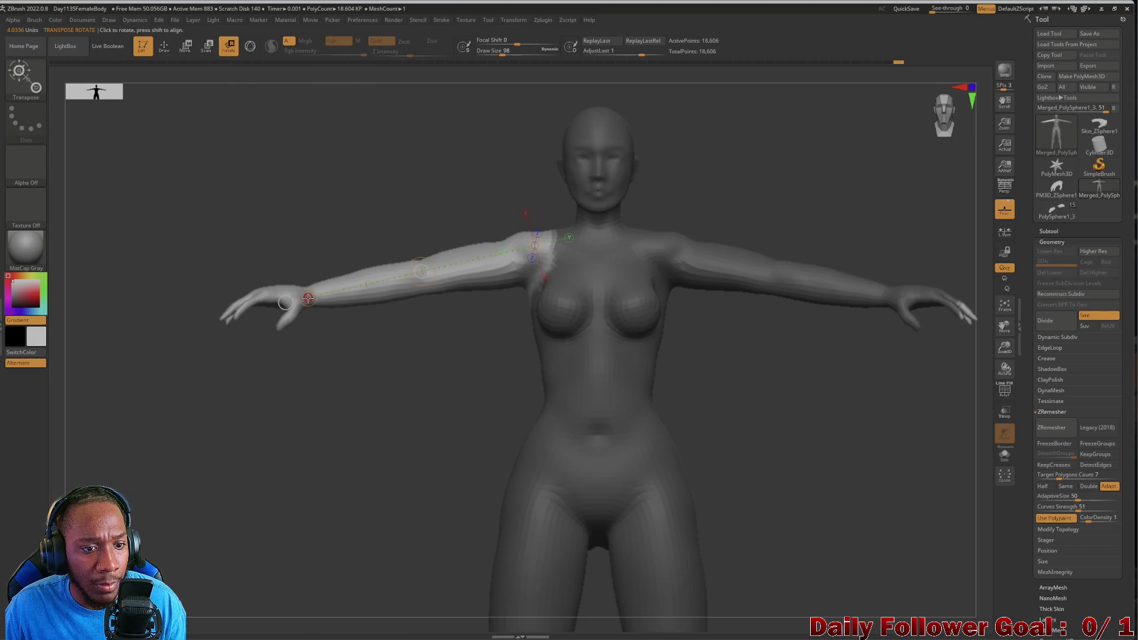
pyautogui.moveTo(308, 297)
pyautogui.mouseDown()
pyautogui.moveTo(350, 415)
pyautogui.moveTo(326, 409)
pyautogui.moveTo(357, 296)
pyautogui.moveTo(330, 314)
pyautogui.mouseUp()
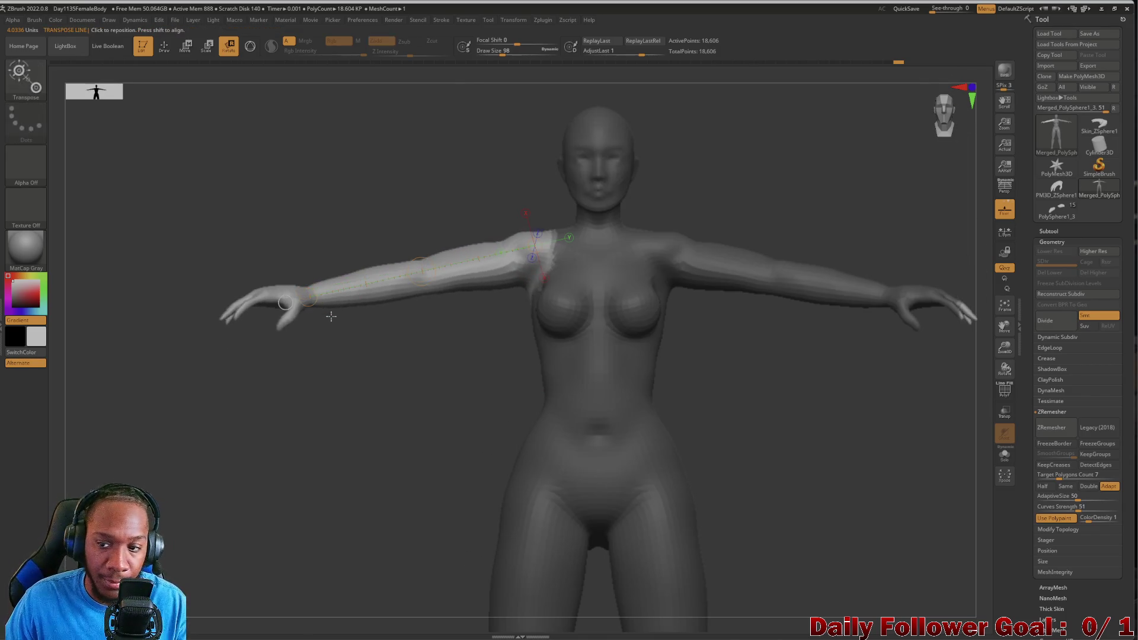
pyautogui.moveTo(347, 532)
pyautogui.keyDown('alt'); pyautogui.mouseDown()
pyautogui.moveTo(386, 445)
pyautogui.moveTo(297, 448)
pyautogui.mouseUp(); pyautogui.keyUp('alt')
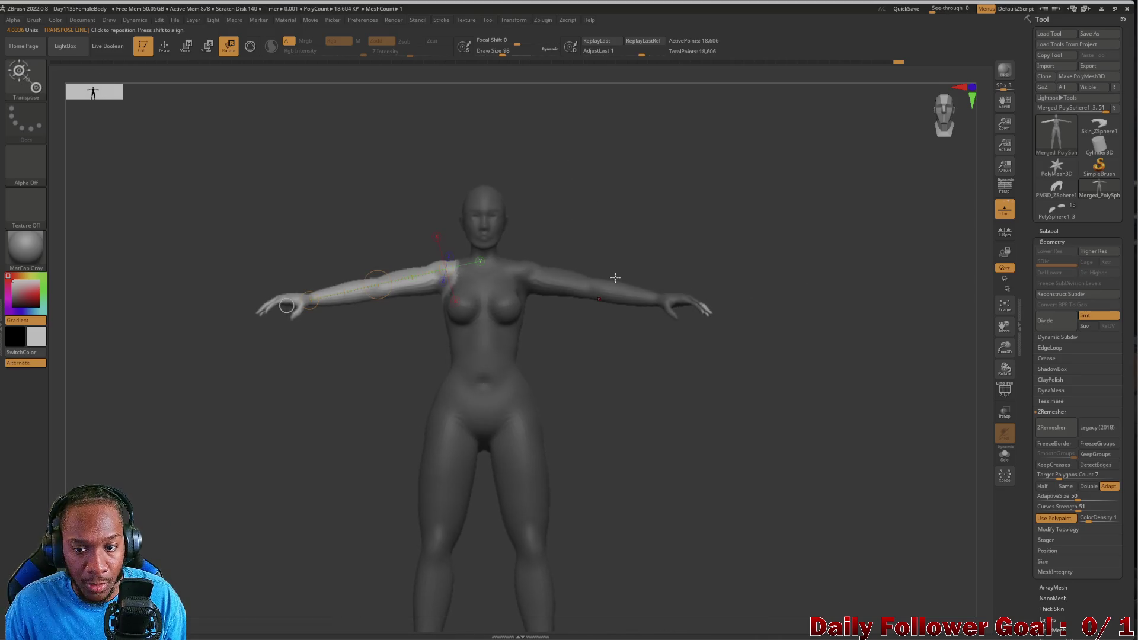
pyautogui.moveTo(312, 297); pyautogui.dragTo(343, 409)
pyautogui.moveTo(391, 449)
pyautogui.mouseDown()
pyautogui.moveTo(406, 460)
pyautogui.moveTo(384, 442)
pyautogui.moveTo(394, 471)
pyautogui.moveTo(375, 500)
pyautogui.mouseUp()
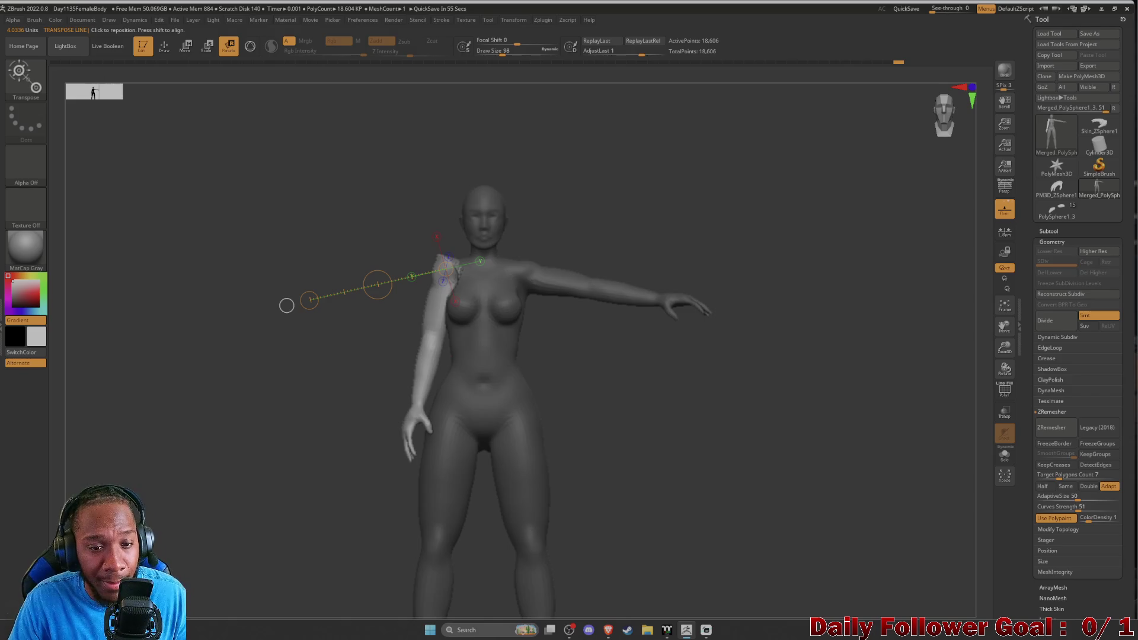
pyautogui.click(182, 46)
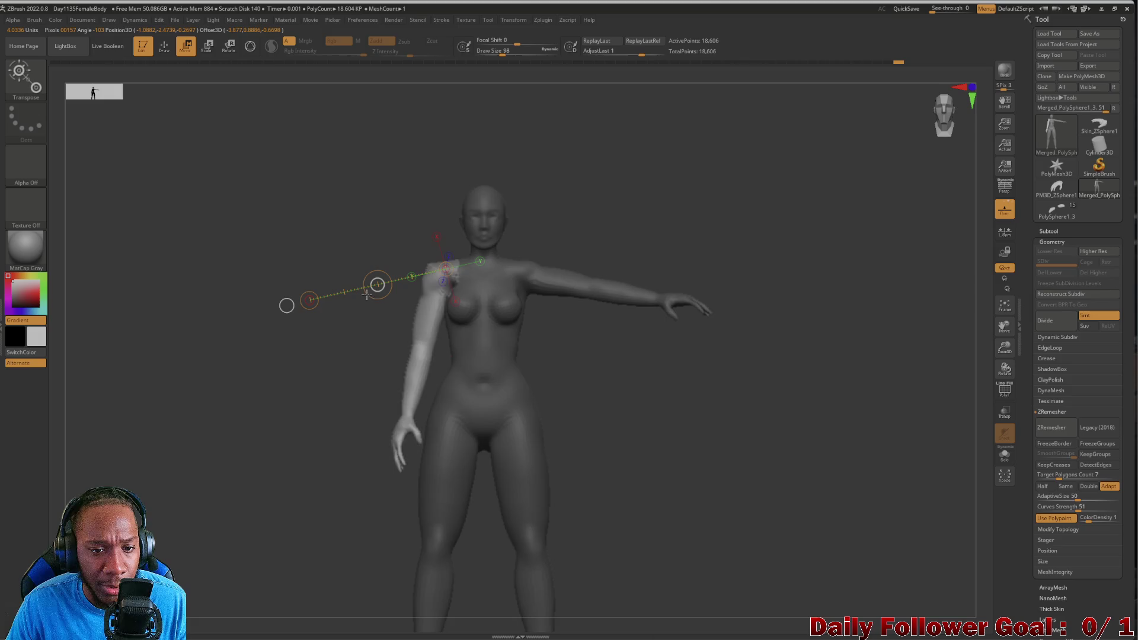
pyautogui.moveTo(288, 406)
pyautogui.mouseDown()
pyautogui.moveTo(294, 393)
pyautogui.moveTo(264, 422)
pyautogui.moveTo(231, 425)
pyautogui.moveTo(253, 576)
pyautogui.mouseUp()
pyautogui.moveTo(241, 511)
pyautogui.mouseDown()
pyautogui.moveTo(262, 262)
pyautogui.moveTo(286, 407)
pyautogui.mouseUp()
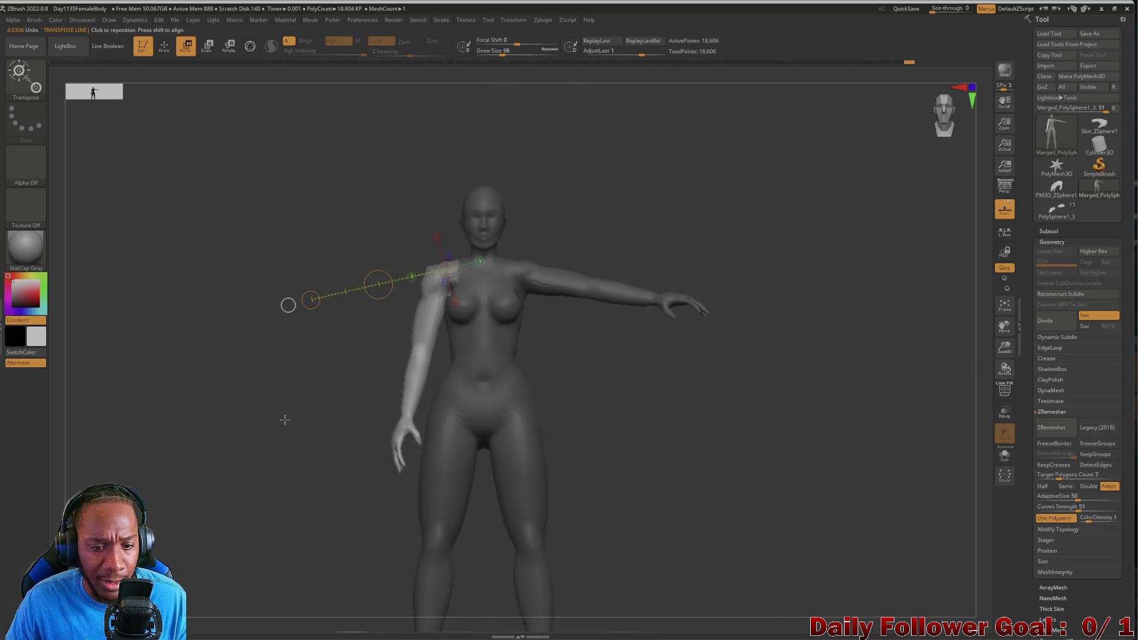
pyautogui.moveTo(283, 460)
pyautogui.mouseDown()
pyautogui.moveTo(310, 425)
pyautogui.moveTo(376, 437)
pyautogui.moveTo(282, 449)
pyautogui.moveTo(362, 447)
pyautogui.moveTo(260, 434)
pyautogui.moveTo(282, 442)
pyautogui.mouseUp()
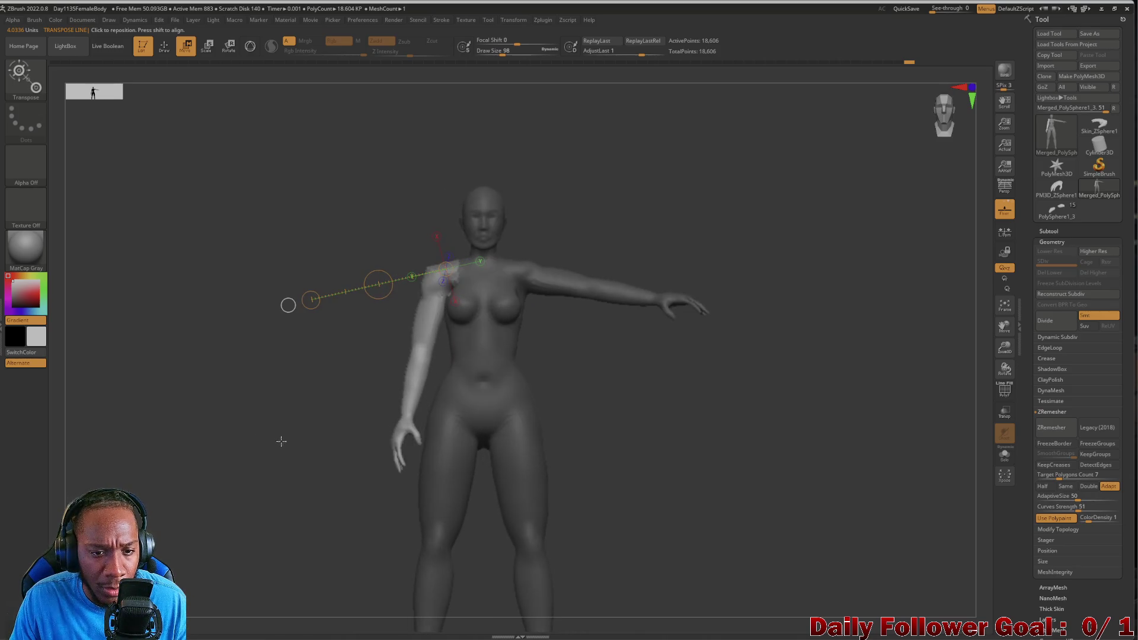
pyautogui.scroll(5, 272, 434)
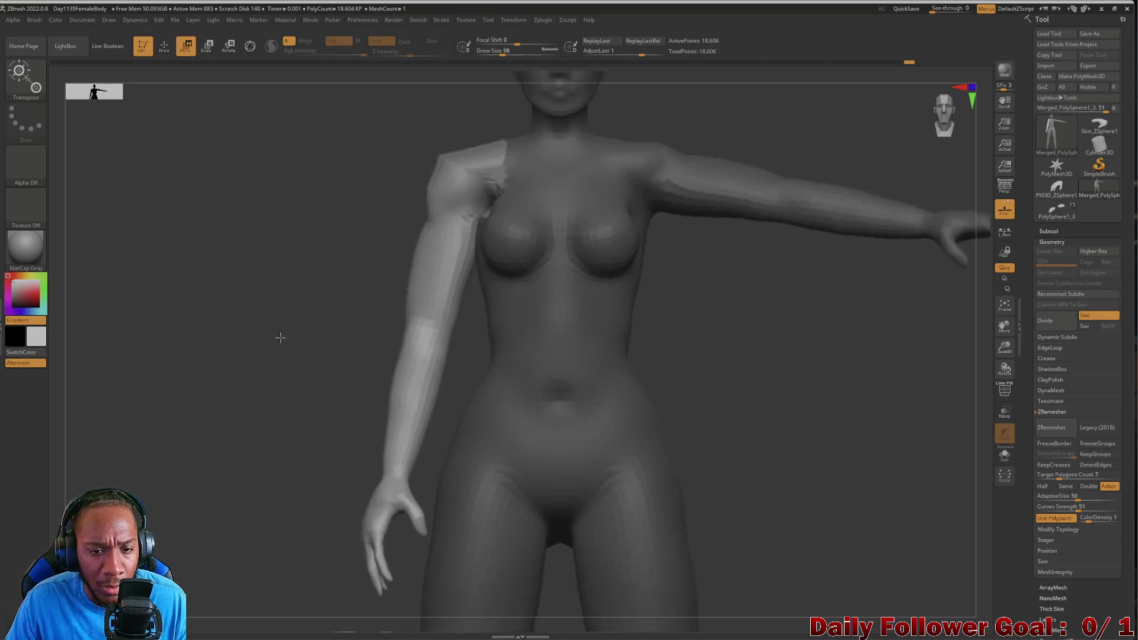
# Undo the arm back to T-pose, then try and undo a forearm rotation.
pyautogui.scroll(-3, 272, 422)
pyautogui.scroll(5, 269, 439)
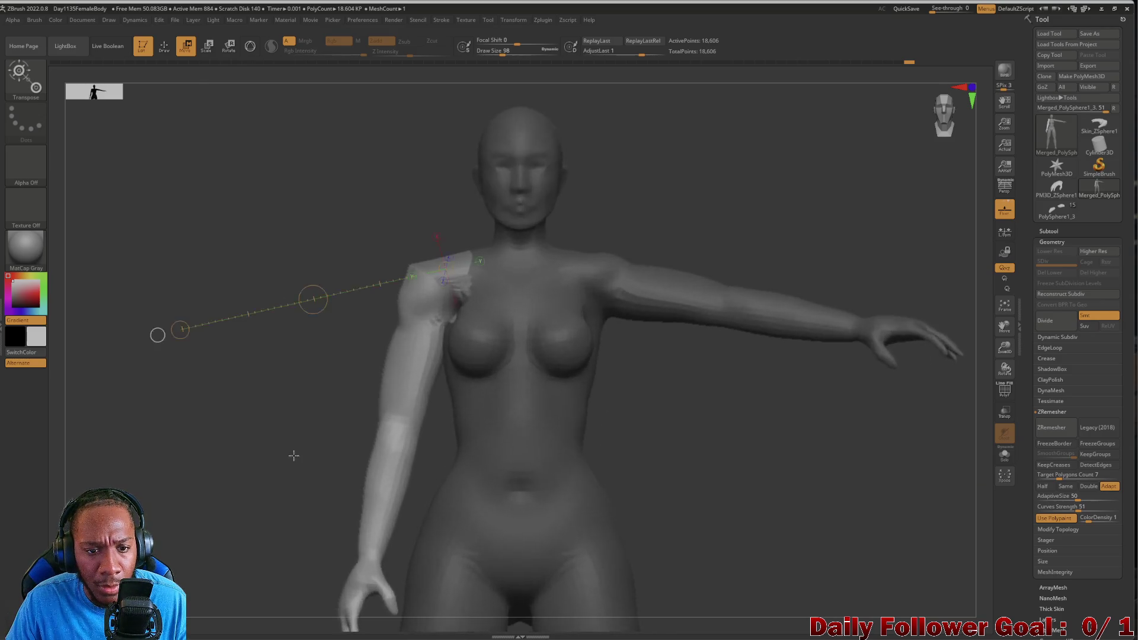
pyautogui.hotkey('ctrl', 'z')
pyautogui.hotkey('ctrl', 'z')
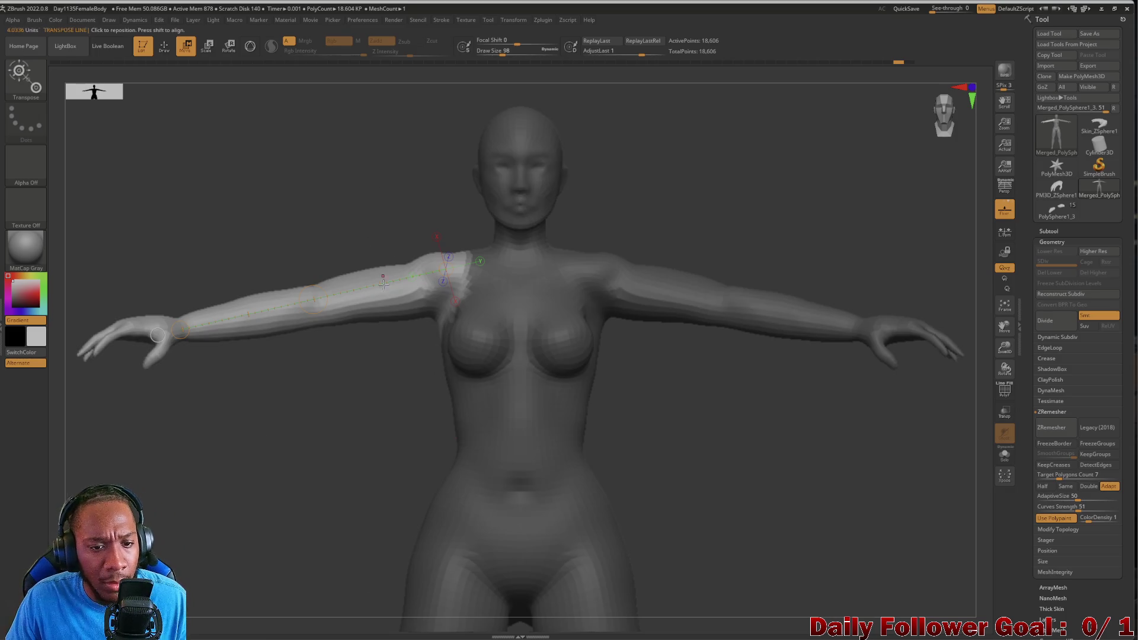
pyautogui.moveTo(451, 291); pyautogui.dragTo(453, 238)
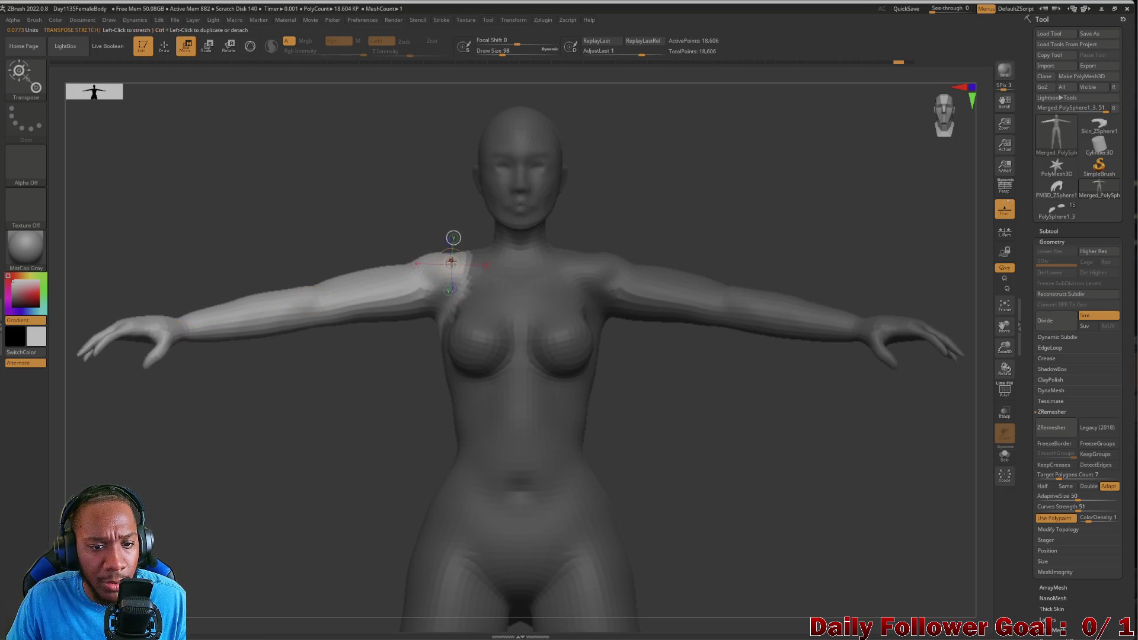
pyautogui.moveTo(186, 327); pyautogui.dragTo(402, 288)
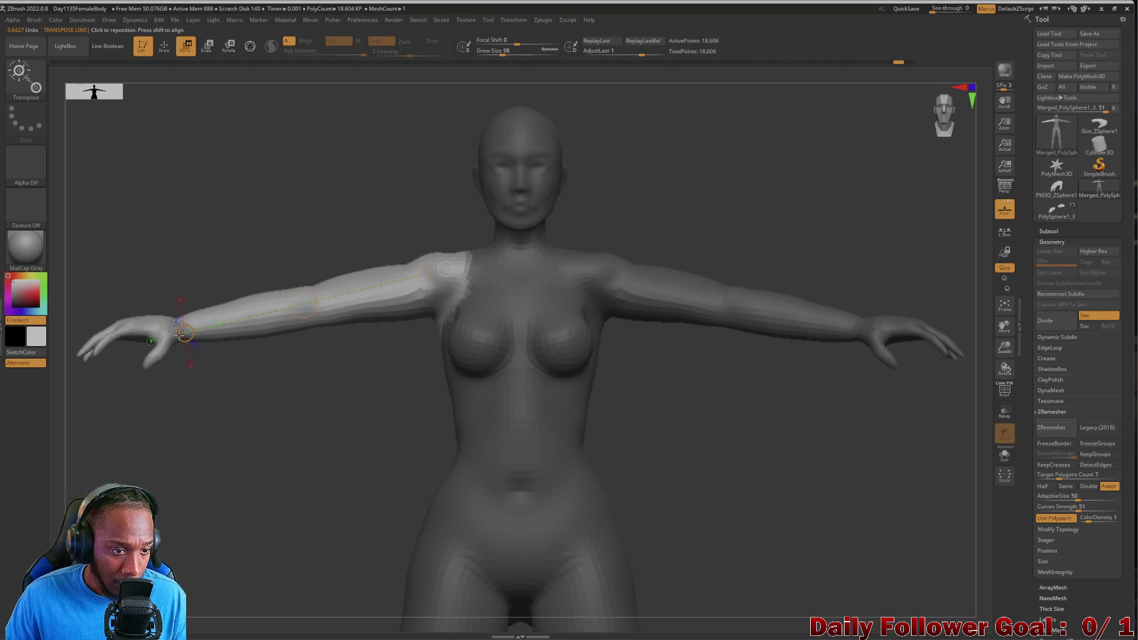
pyautogui.press('r')
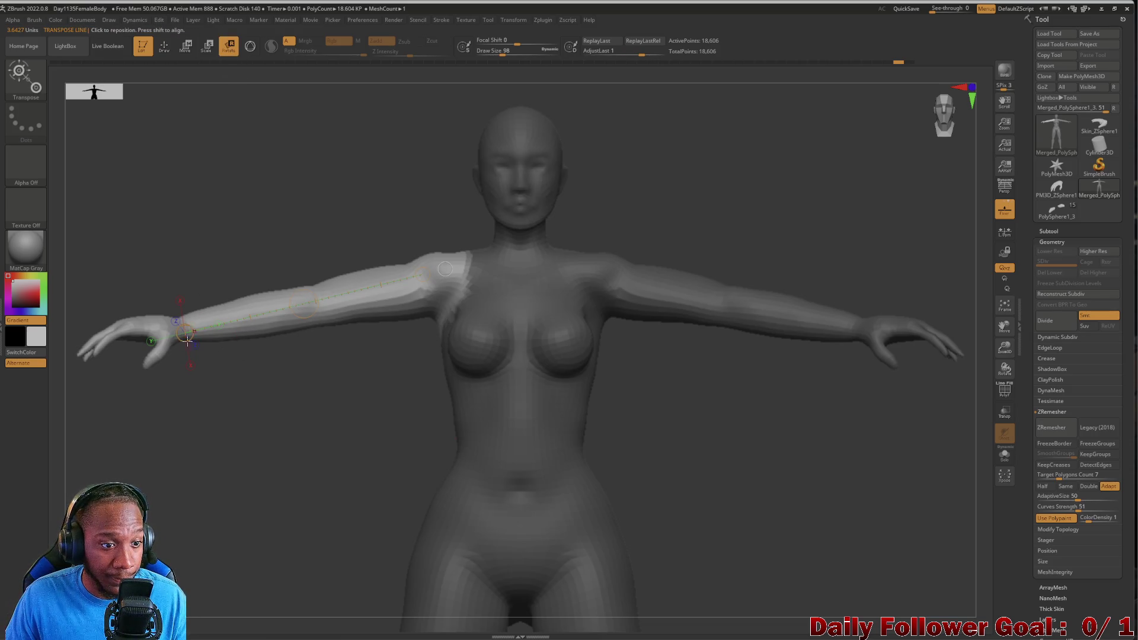
pyautogui.moveTo(185, 333)
pyautogui.mouseDown()
pyautogui.moveTo(201, 403)
pyautogui.moveTo(325, 507)
pyautogui.moveTo(273, 480)
pyautogui.moveTo(202, 380)
pyautogui.moveTo(212, 337)
pyautogui.moveTo(190, 381)
pyautogui.moveTo(178, 355)
pyautogui.moveTo(225, 341)
pyautogui.mouseUp()
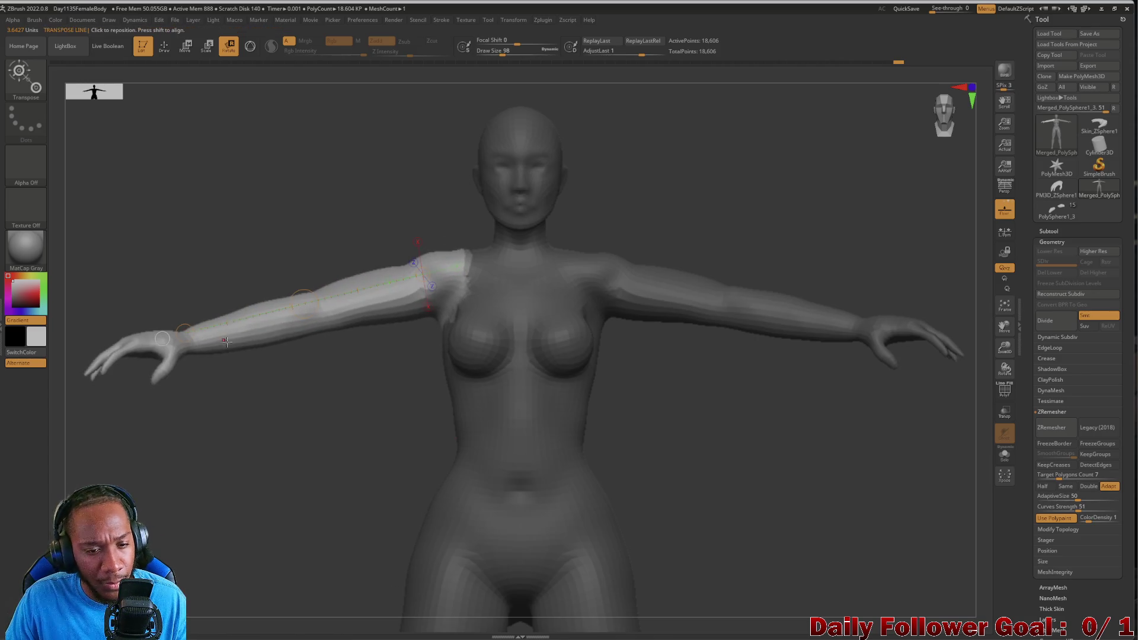
pyautogui.hotkey('ctrl', 'z')
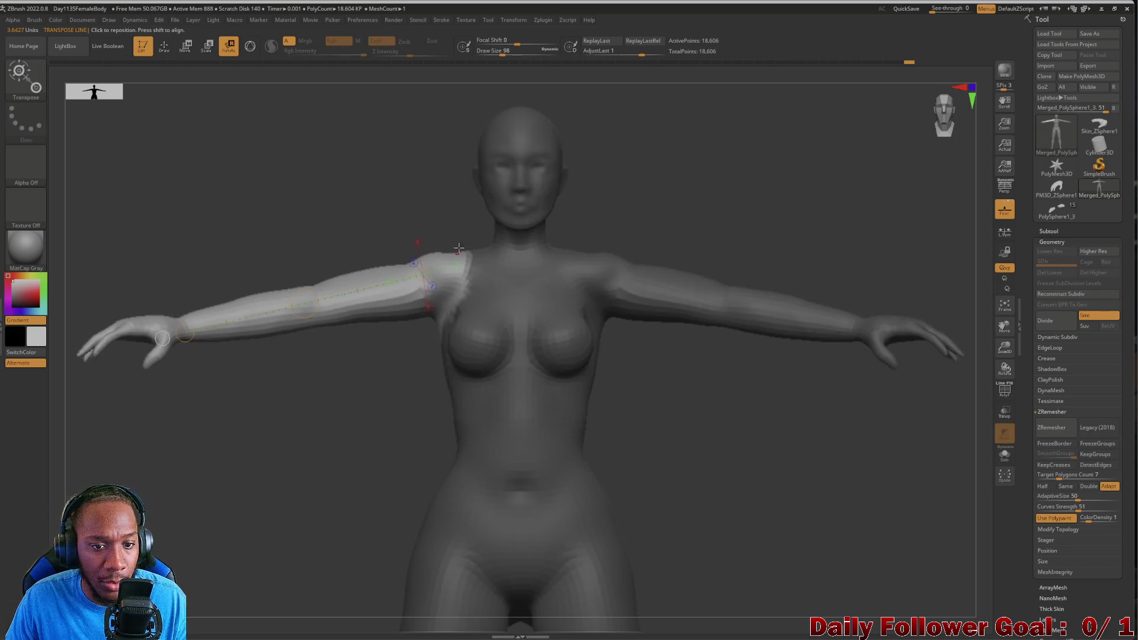
# Reduce the brush size to 74 and adjust the mask edge around the shoulder.
pyautogui.press('[')
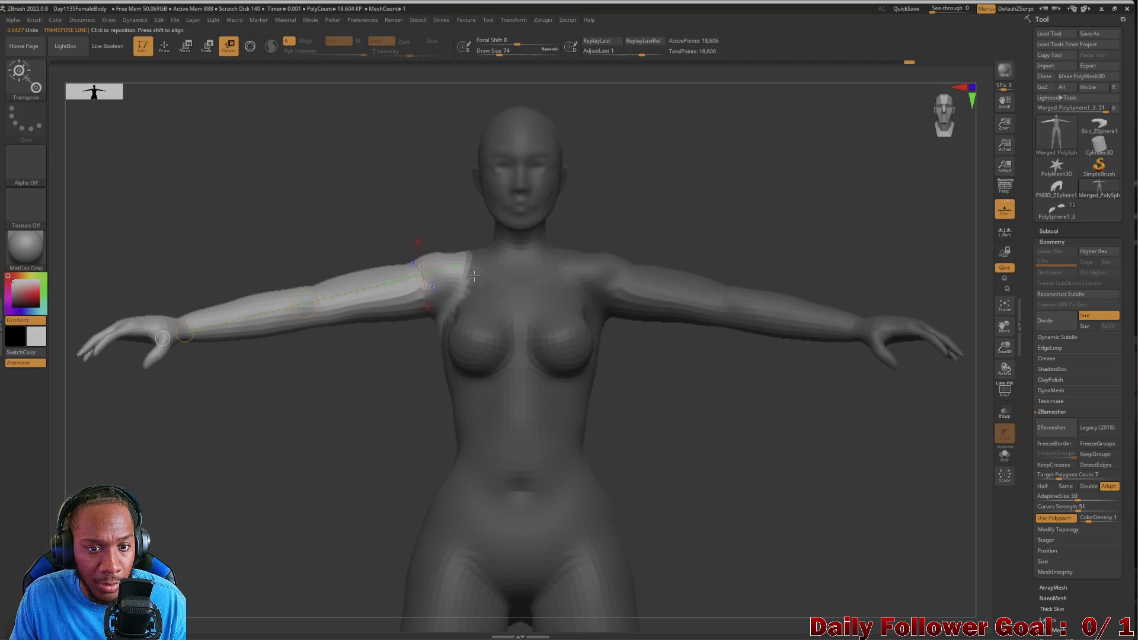
pyautogui.moveTo(431, 195)
pyautogui.keyDown('ctrl'); pyautogui.mouseDown()
pyautogui.moveTo(497, 359)
pyautogui.moveTo(483, 237)
pyautogui.moveTo(480, 249)
pyautogui.mouseUp(); pyautogui.keyUp('ctrl')
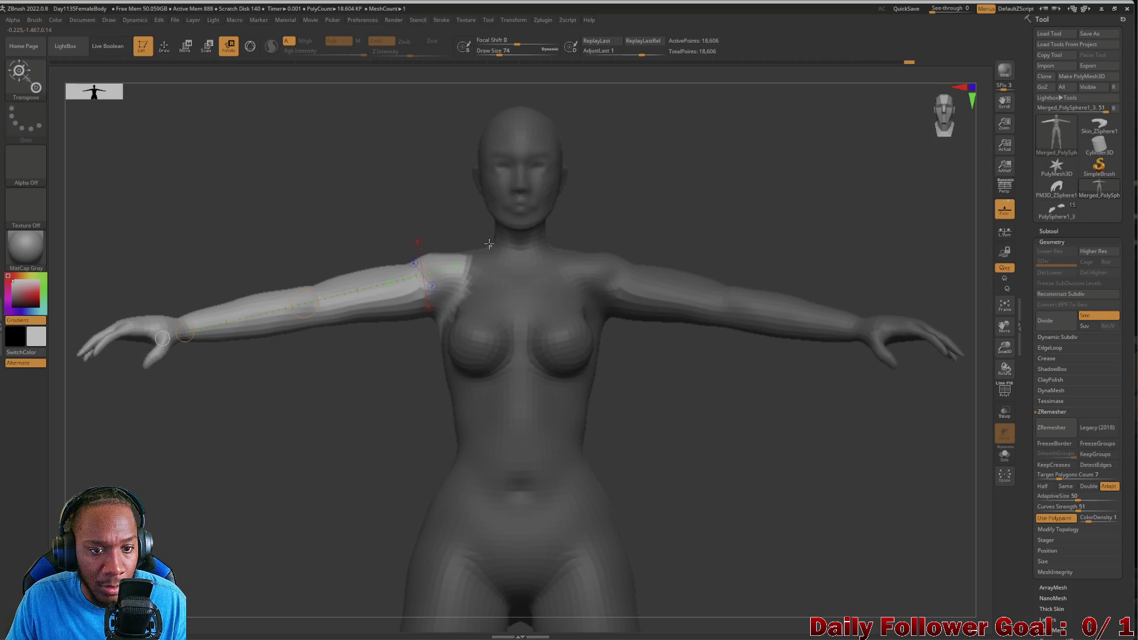
pyautogui.keyDown('ctrl'); pyautogui.moveTo(452, 209); pyautogui.dragTo(469, 367); pyautogui.keyUp('ctrl')
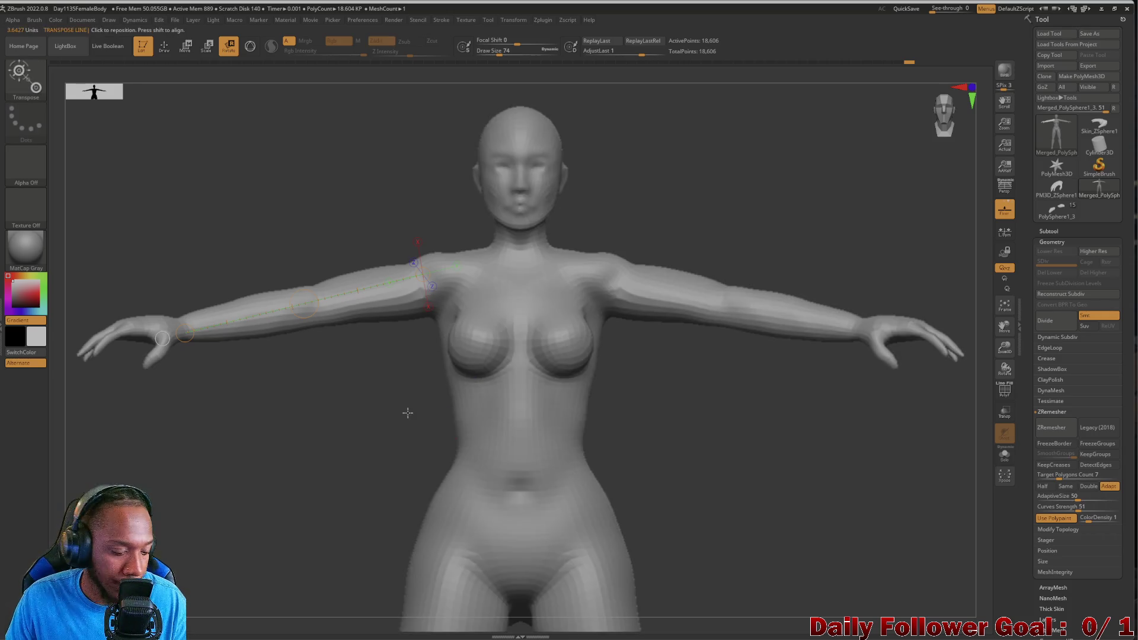
pyautogui.keyDown('ctrl'); pyautogui.click(408, 413); pyautogui.keyUp('ctrl')
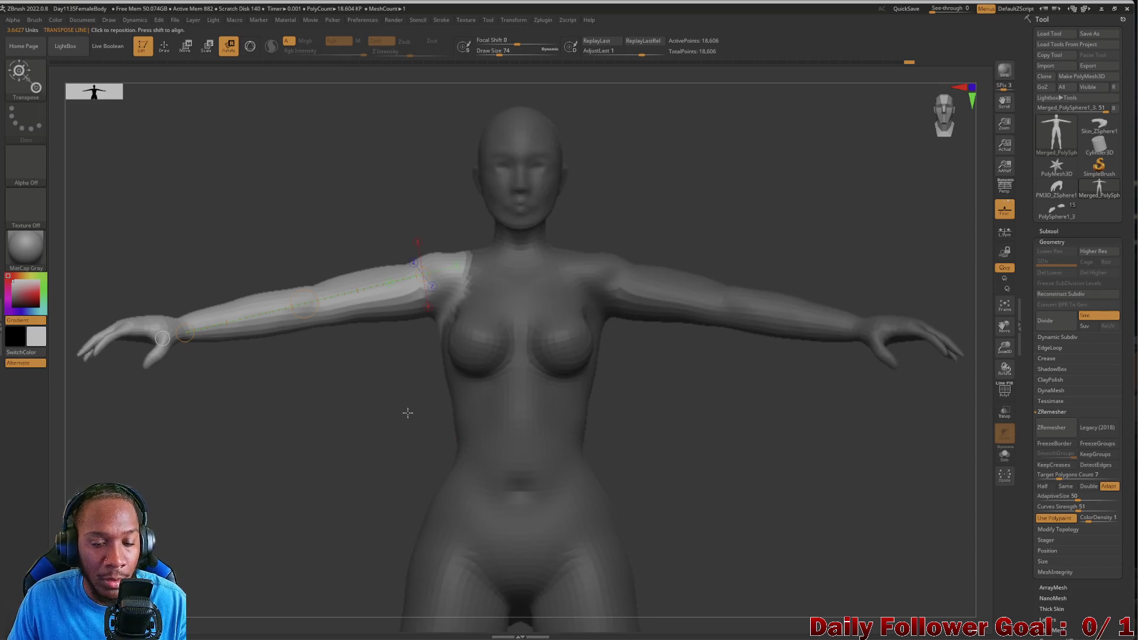
pyautogui.keyDown('ctrl'); pyautogui.moveTo(439, 217); pyautogui.dragTo(512, 358); pyautogui.keyUp('ctrl')
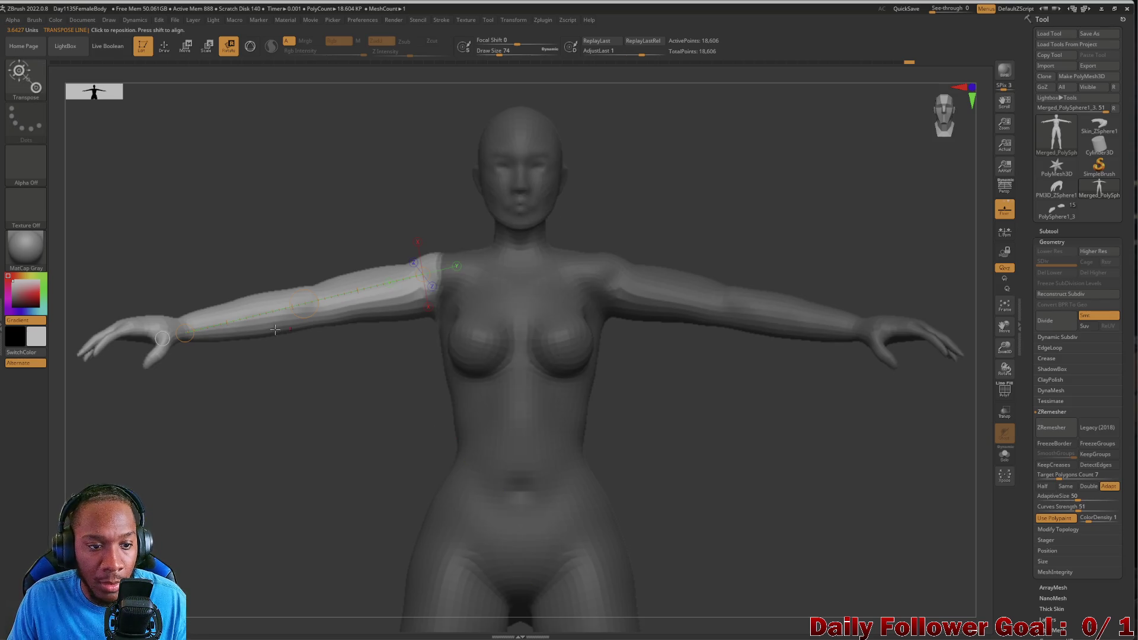
pyautogui.moveTo(182, 334)
pyautogui.mouseDown()
pyautogui.moveTo(203, 344)
pyautogui.moveTo(231, 445)
pyautogui.moveTo(337, 527)
pyautogui.moveTo(374, 518)
pyautogui.moveTo(279, 468)
pyautogui.moveTo(188, 313)
pyautogui.moveTo(234, 382)
pyautogui.moveTo(240, 433)
pyautogui.moveTo(332, 477)
pyautogui.moveTo(233, 454)
pyautogui.moveTo(214, 309)
pyautogui.moveTo(229, 396)
pyautogui.mouseUp()
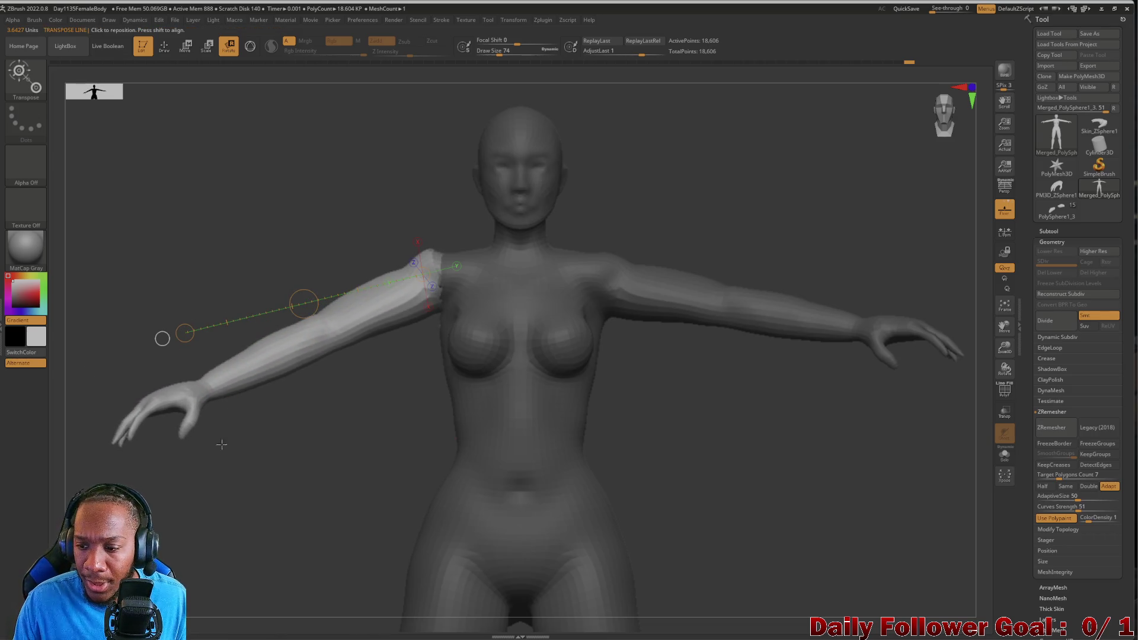
pyautogui.click(1005, 398)
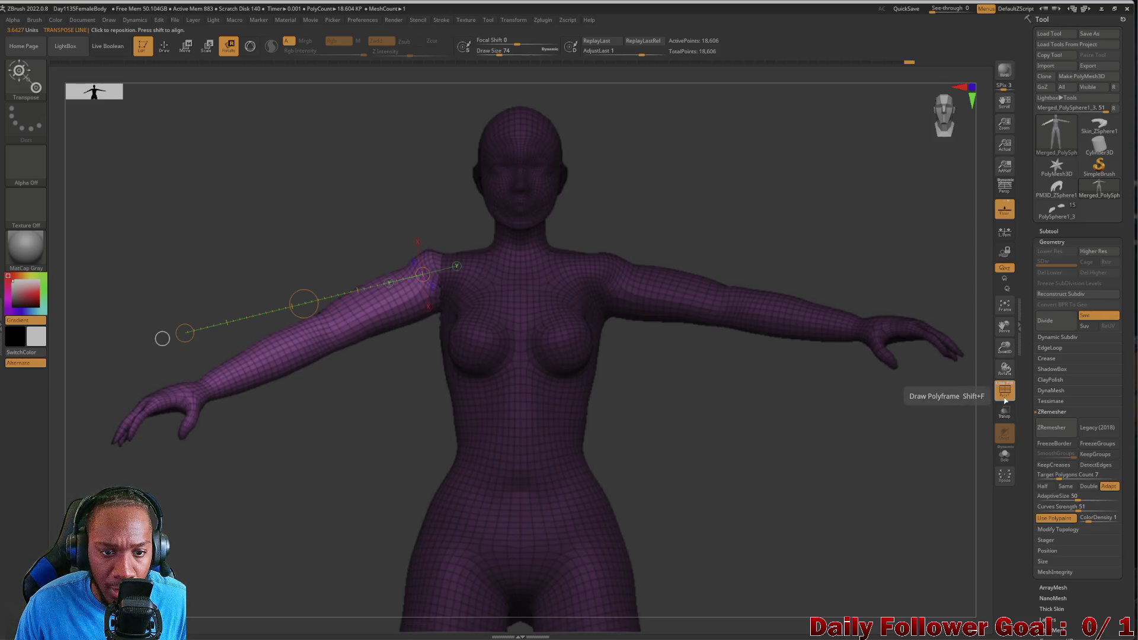
pyautogui.click(1005, 399)
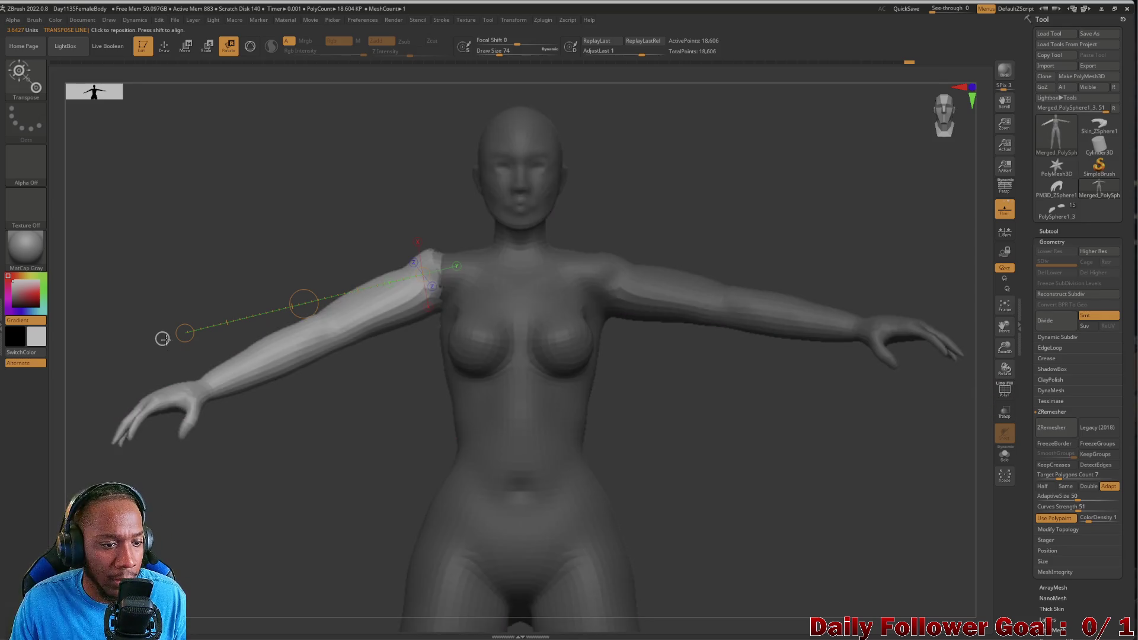
pyautogui.hotkey('ctrl', 'z')
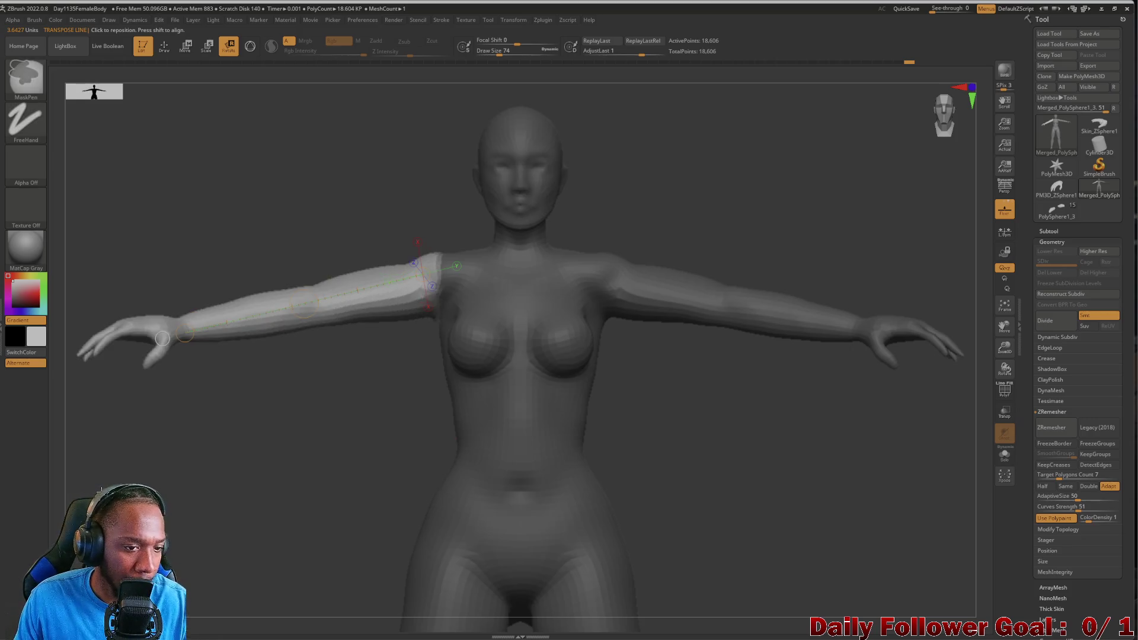
# Try the arm lowered along the body, inspect it from behind, then restore the T-pose.
pyautogui.moveTo(172, 329)
pyautogui.mouseDown()
pyautogui.moveTo(320, 504)
pyautogui.moveTo(374, 589)
pyautogui.mouseUp()
pyautogui.press('f')
pyautogui.moveTo(186, 313)
pyautogui.mouseDown()
pyautogui.moveTo(247, 471)
pyautogui.moveTo(309, 486)
pyautogui.moveTo(135, 465)
pyautogui.moveTo(181, 485)
pyautogui.moveTo(165, 484)
pyautogui.moveTo(178, 495)
pyautogui.moveTo(198, 475)
pyautogui.moveTo(195, 415)
pyautogui.moveTo(206, 496)
pyautogui.moveTo(224, 490)
pyautogui.moveTo(173, 475)
pyautogui.moveTo(228, 508)
pyautogui.moveTo(201, 508)
pyautogui.mouseUp()
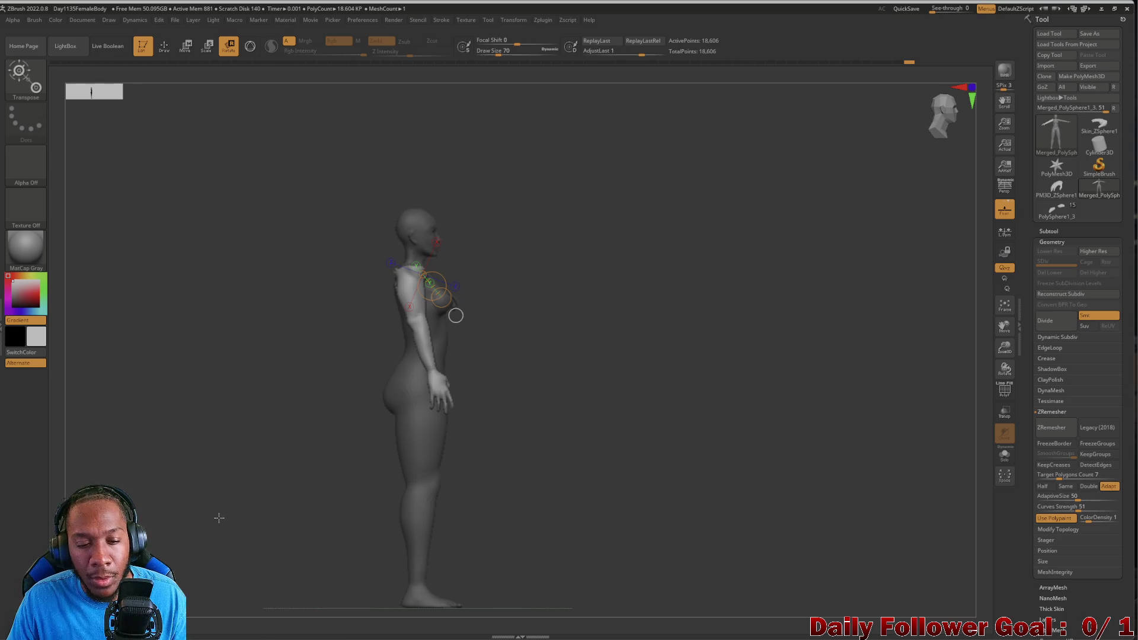
pyautogui.moveTo(220, 523)
pyautogui.mouseDown()
pyautogui.moveTo(163, 513)
pyautogui.moveTo(203, 508)
pyautogui.moveTo(190, 518)
pyautogui.moveTo(198, 530)
pyautogui.mouseUp()
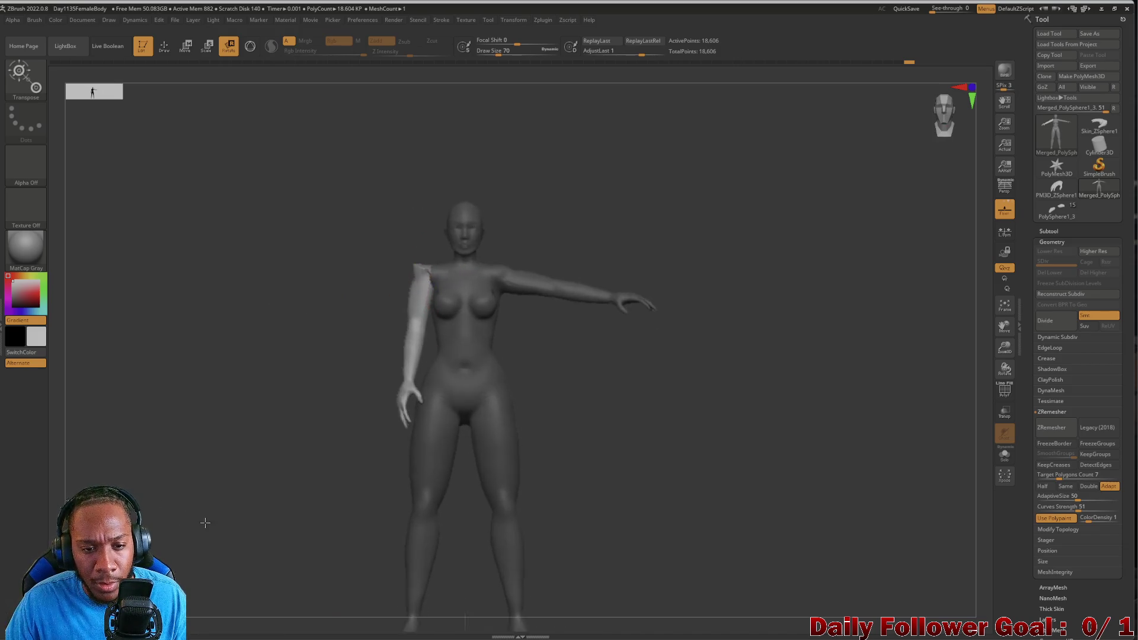
pyautogui.scroll(5, 205, 516)
pyautogui.hotkey('ctrl', 'shift', 'z')
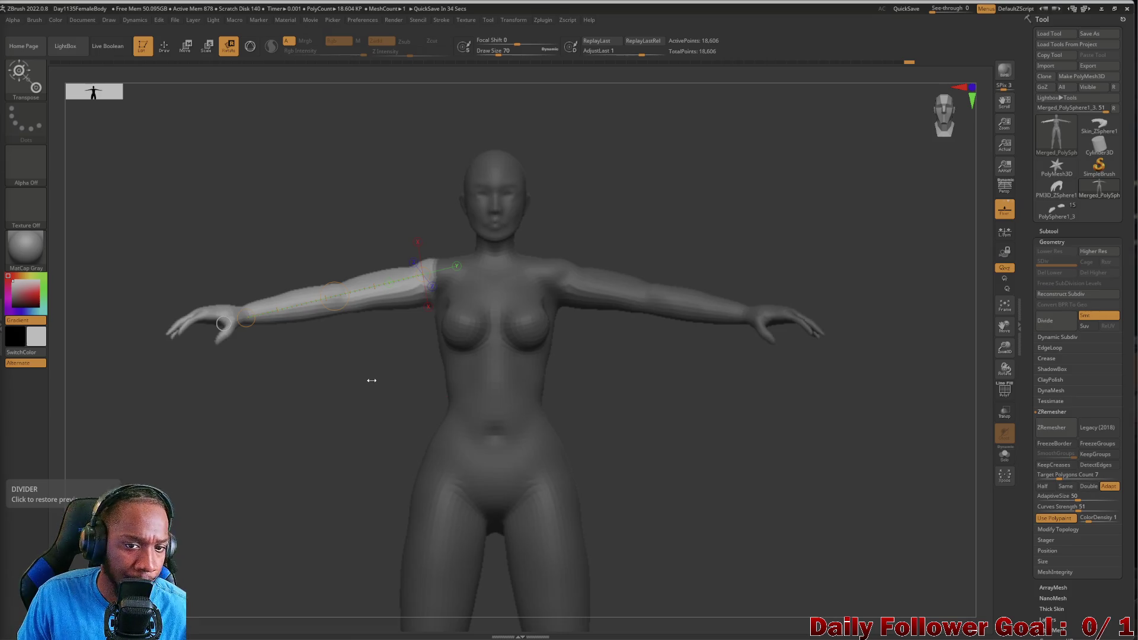
# Return to Draw mode for sculpting and reframe the figure.
pyautogui.press('q')
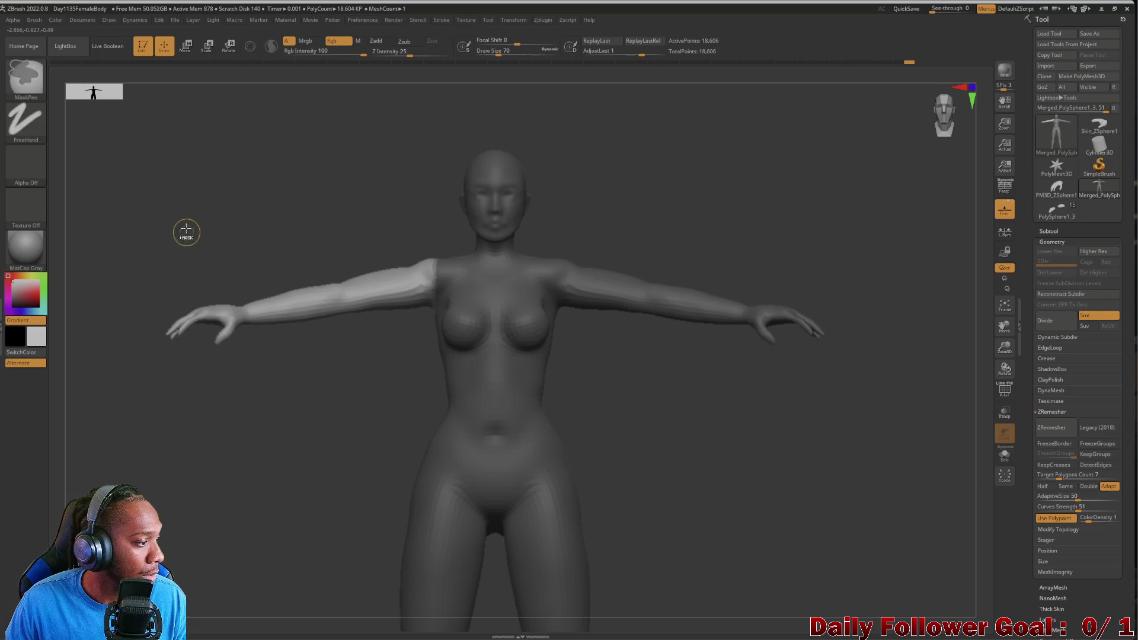
pyautogui.moveTo(215, 465)
pyautogui.keyDown('alt'); pyautogui.mouseDown()
pyautogui.moveTo(205, 480)
pyautogui.moveTo(218, 372)
pyautogui.moveTo(220, 474)
pyautogui.mouseUp(); pyautogui.keyUp('alt')
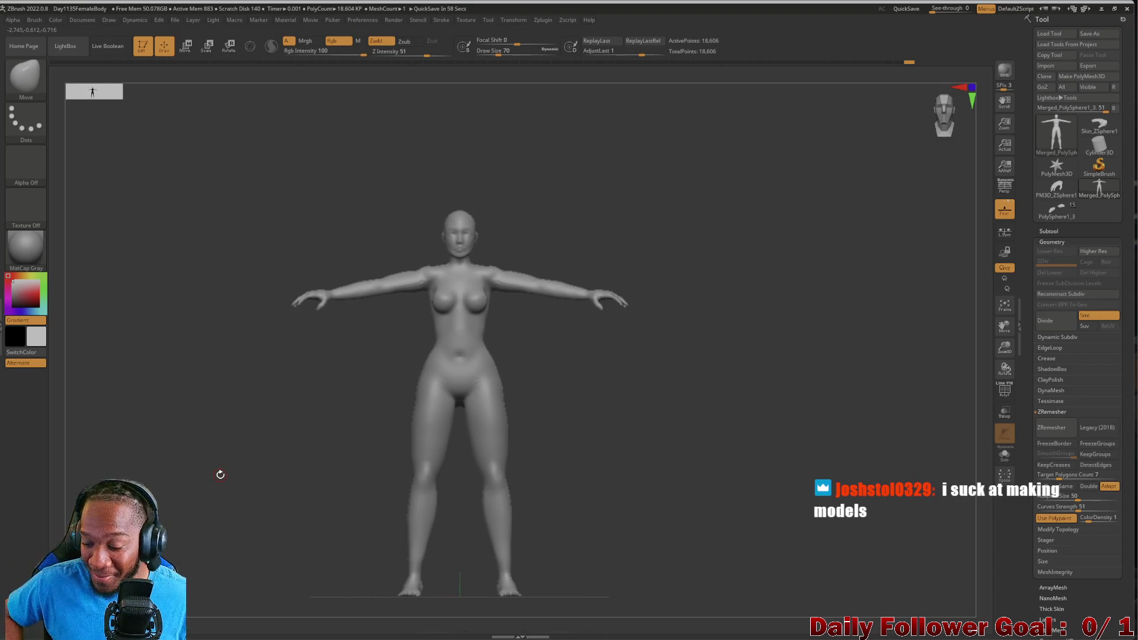
pyautogui.moveTo(236, 428)
pyautogui.mouseDown()
pyautogui.moveTo(211, 425)
pyautogui.moveTo(266, 470)
pyautogui.moveTo(263, 497)
pyautogui.moveTo(284, 473)
pyautogui.moveTo(287, 588)
pyautogui.mouseUp()
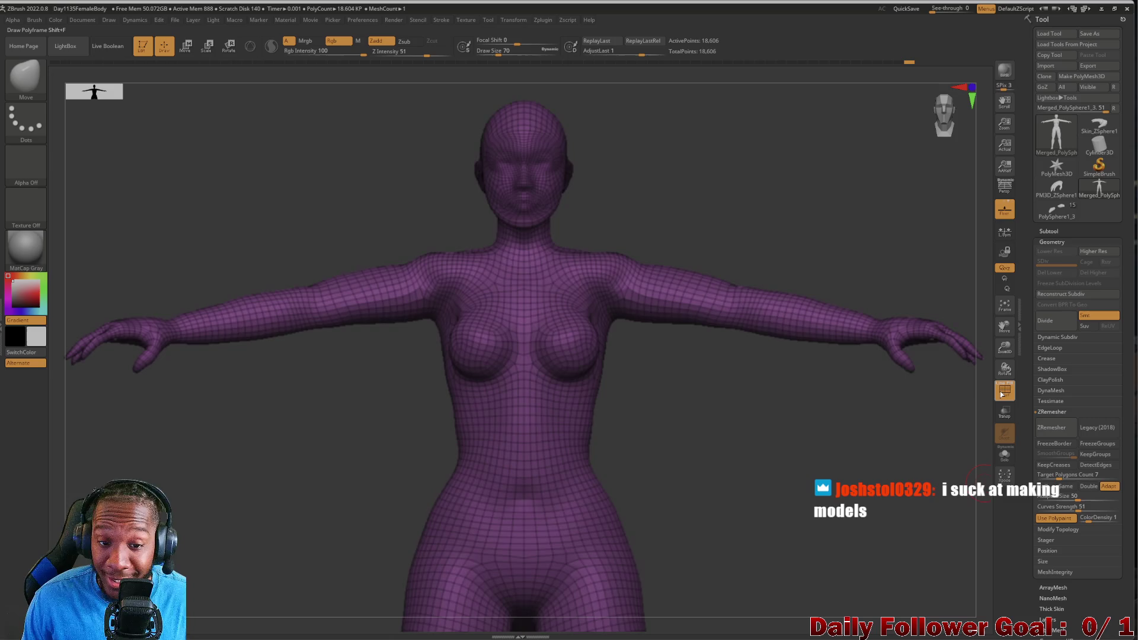
# Turn on the polygroup wireframe and orbit from back to front to inspect the quad topology.
pyautogui.click(1003, 392)
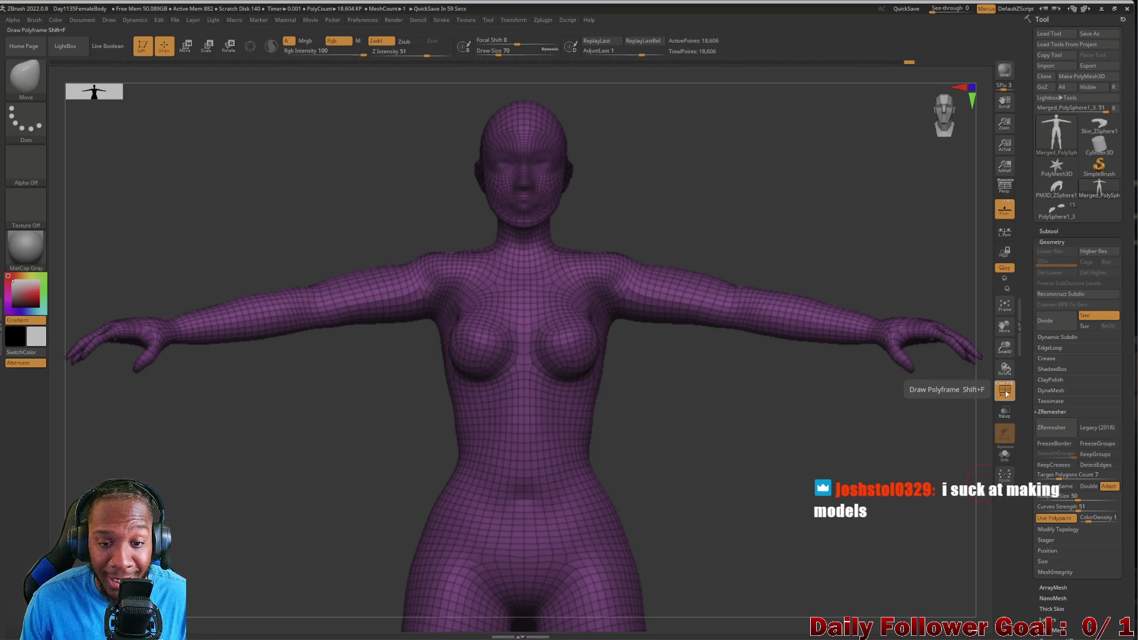
pyautogui.click(1006, 392)
pyautogui.moveTo(297, 463)
pyautogui.mouseDown()
pyautogui.moveTo(261, 465)
pyautogui.moveTo(229, 490)
pyautogui.moveTo(284, 486)
pyautogui.moveTo(71, 475)
pyautogui.moveTo(213, 544)
pyautogui.moveTo(239, 483)
pyautogui.moveTo(243, 522)
pyautogui.moveTo(262, 522)
pyautogui.moveTo(236, 526)
pyautogui.moveTo(246, 521)
pyautogui.moveTo(192, 463)
pyautogui.moveTo(213, 465)
pyautogui.moveTo(201, 493)
pyautogui.mouseUp()
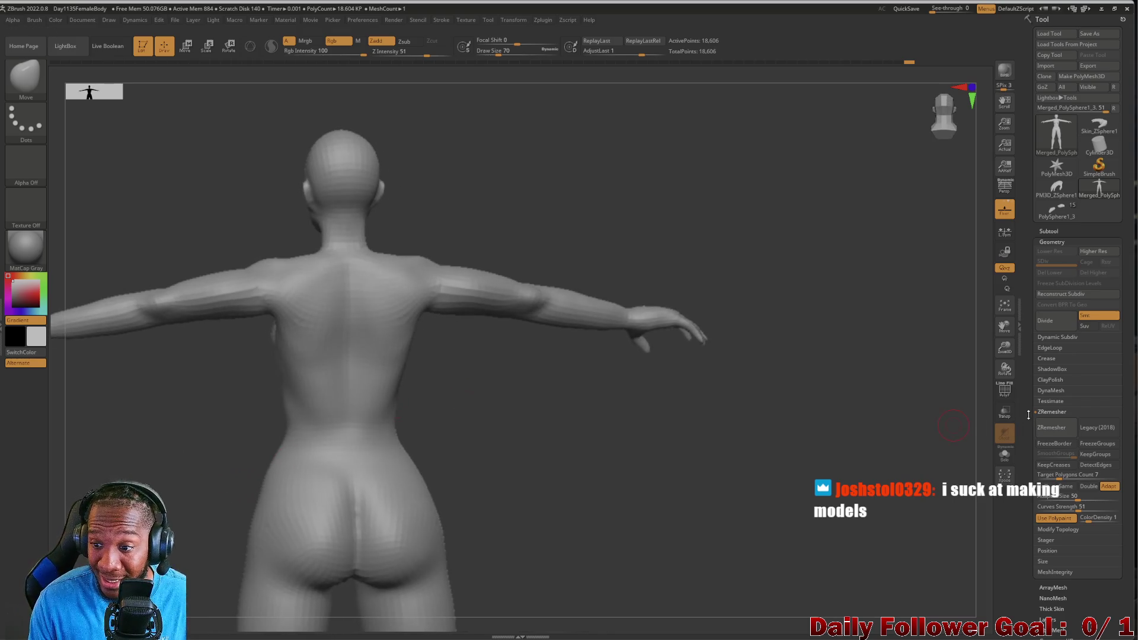
pyautogui.click(1006, 391)
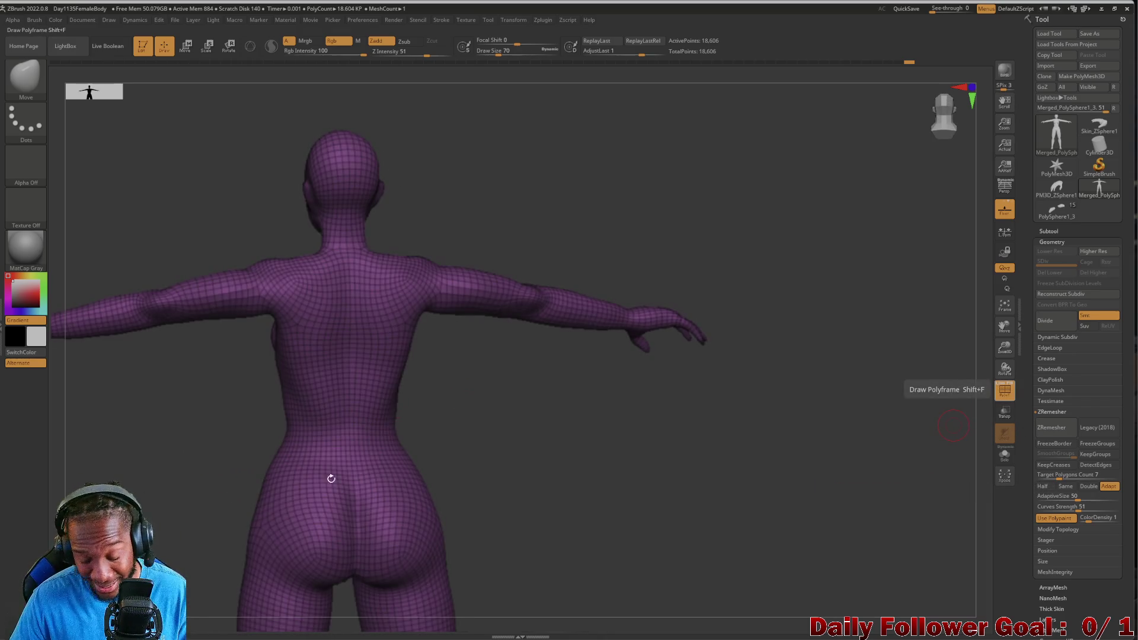
pyautogui.moveTo(221, 506)
pyautogui.mouseDown()
pyautogui.moveTo(145, 463)
pyautogui.moveTo(253, 236)
pyautogui.mouseUp()
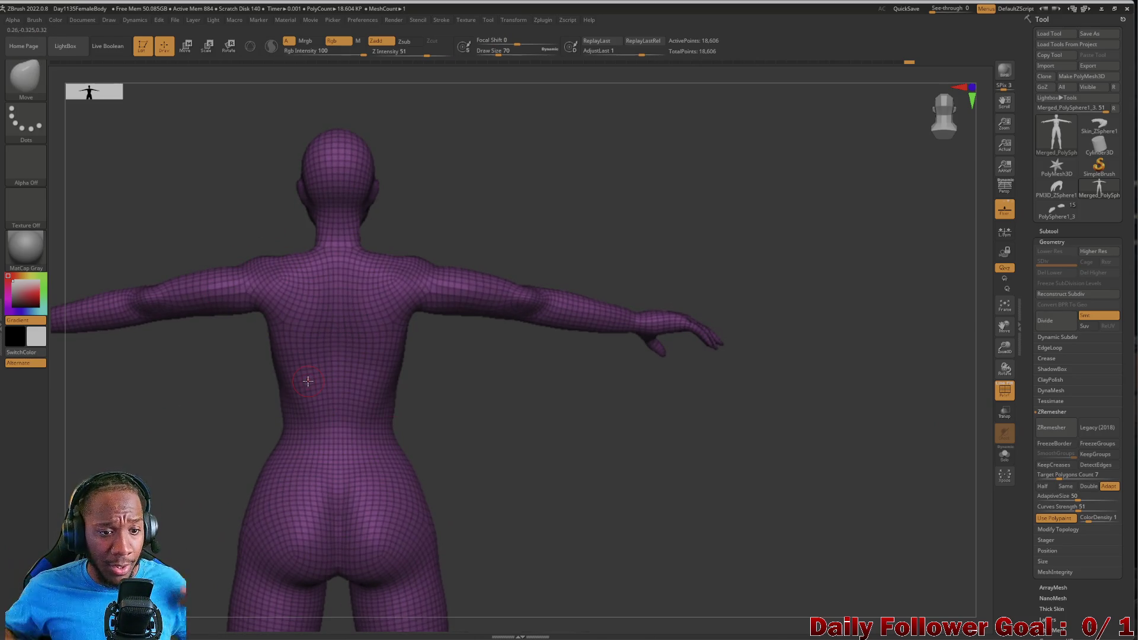
pyautogui.moveTo(308, 382)
pyautogui.mouseDown()
pyautogui.moveTo(117, 469)
pyautogui.moveTo(296, 385)
pyautogui.moveTo(249, 415)
pyautogui.moveTo(285, 427)
pyautogui.moveTo(190, 504)
pyautogui.moveTo(170, 535)
pyautogui.moveTo(166, 432)
pyautogui.moveTo(127, 437)
pyautogui.mouseUp()
pyautogui.moveTo(195, 389)
pyautogui.mouseDown()
pyautogui.moveTo(210, 322)
pyautogui.moveTo(229, 360)
pyautogui.moveTo(204, 389)
pyautogui.moveTo(186, 300)
pyautogui.moveTo(172, 326)
pyautogui.moveTo(175, 279)
pyautogui.moveTo(133, 277)
pyautogui.mouseUp()
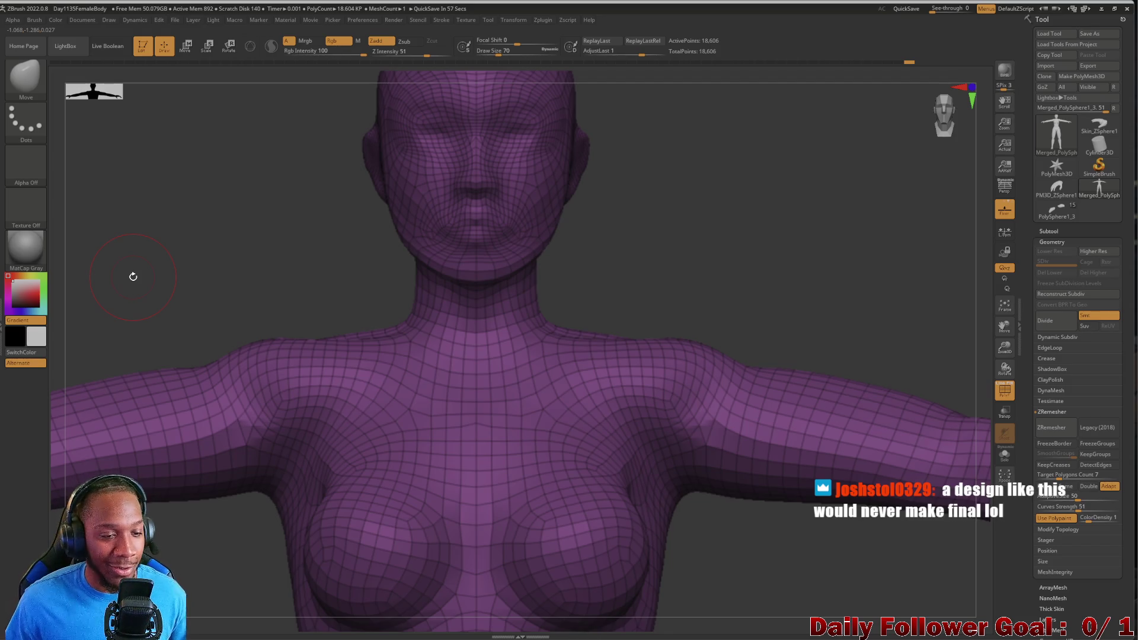
pyautogui.moveTo(134, 345)
pyautogui.mouseDown()
pyautogui.moveTo(178, 343)
pyautogui.moveTo(117, 328)
pyautogui.moveTo(104, 352)
pyautogui.mouseUp()
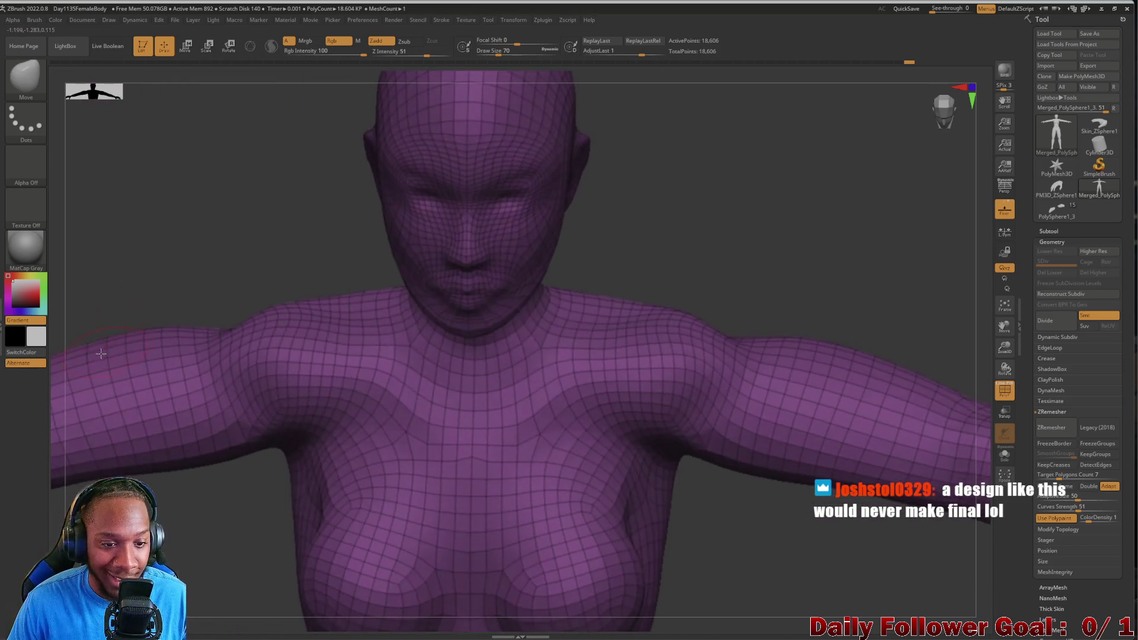
pyautogui.keyDown('shift'); pyautogui.moveTo(135, 274); pyautogui.dragTo(152, 252); pyautogui.keyUp('shift')
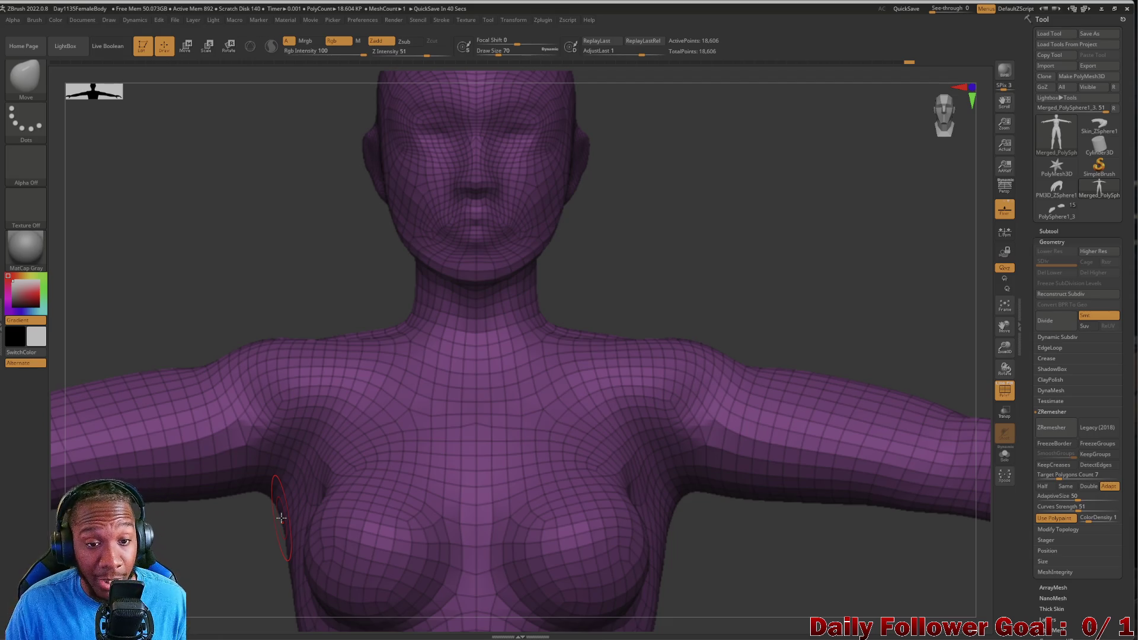
pyautogui.moveTo(182, 560)
pyautogui.keyDown('ctrl'); pyautogui.mouseDown(button='right')
pyautogui.moveTo(204, 326)
pyautogui.moveTo(224, 447)
pyautogui.moveTo(306, 368)
pyautogui.mouseUp(button='right'); pyautogui.keyUp('ctrl')
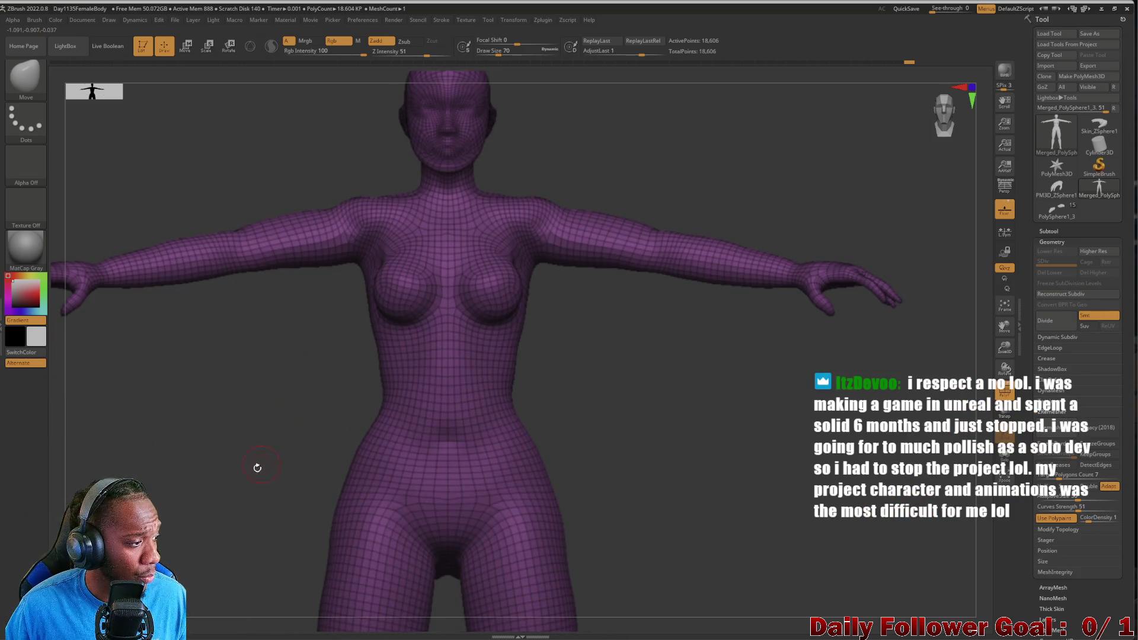
pyautogui.moveTo(253, 472)
pyautogui.mouseDown()
pyautogui.moveTo(186, 498)
pyautogui.moveTo(206, 470)
pyautogui.moveTo(163, 471)
pyautogui.mouseUp()
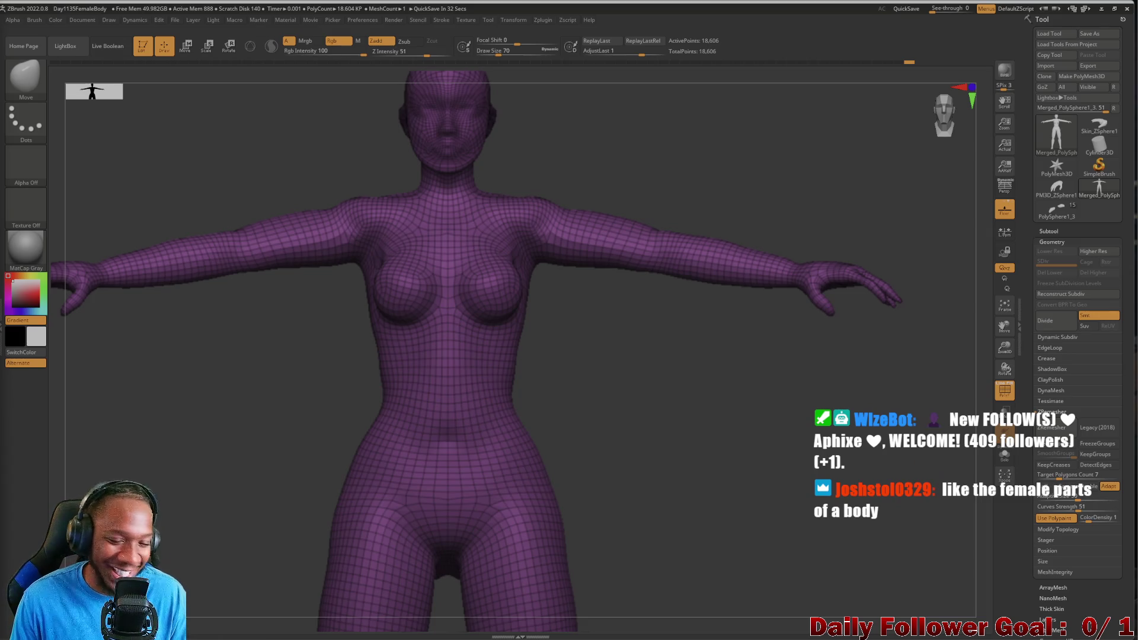
pyautogui.moveTo(249, 465)
pyautogui.keyDown('shift'); pyautogui.mouseDown()
pyautogui.moveTo(244, 437)
pyautogui.moveTo(187, 439)
pyautogui.mouseUp(); pyautogui.keyUp('shift')
pyautogui.moveTo(234, 488)
pyautogui.keyDown('alt'); pyautogui.mouseDown()
pyautogui.moveTo(242, 425)
pyautogui.moveTo(240, 480)
pyautogui.mouseUp(); pyautogui.keyUp('alt')
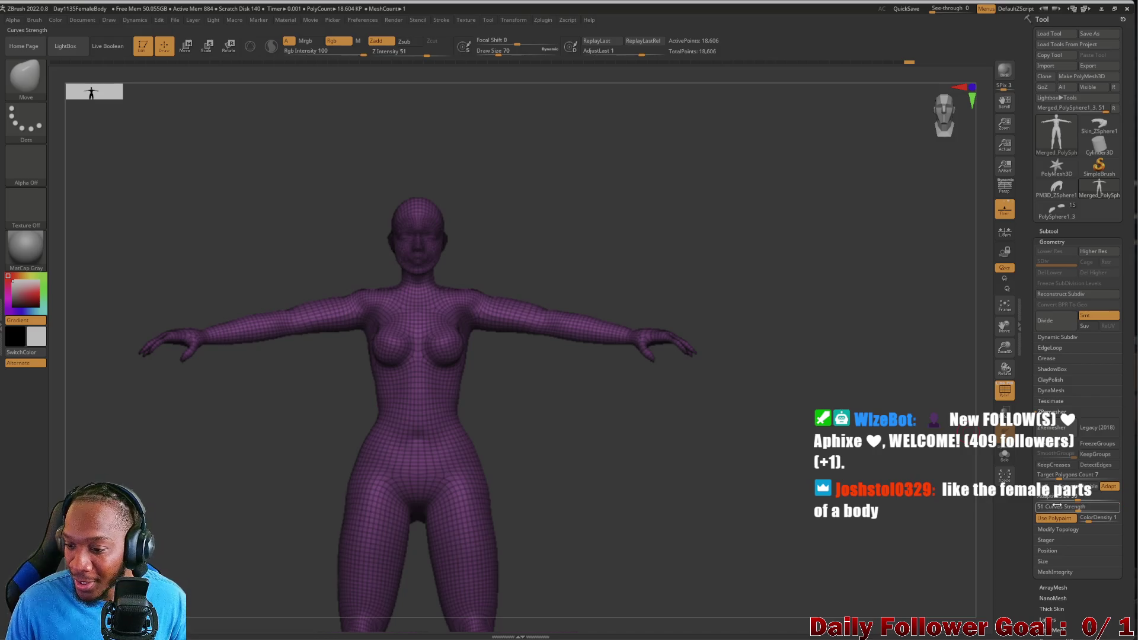
pyautogui.click(1050, 231)
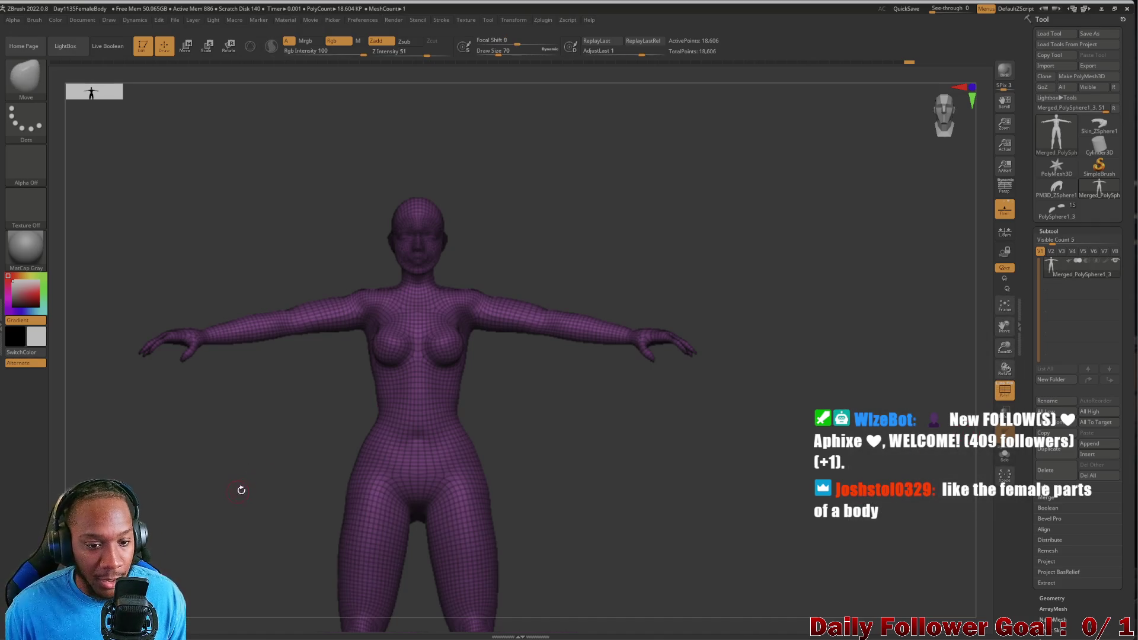
pyautogui.moveTo(227, 524)
pyautogui.keyDown('alt'); pyautogui.mouseDown()
pyautogui.moveTo(255, 447)
pyautogui.moveTo(257, 511)
pyautogui.moveTo(275, 460)
pyautogui.moveTo(269, 551)
pyautogui.moveTo(302, 370)
pyautogui.moveTo(248, 447)
pyautogui.moveTo(285, 500)
pyautogui.moveTo(287, 590)
pyautogui.mouseUp(); pyautogui.keyUp('alt')
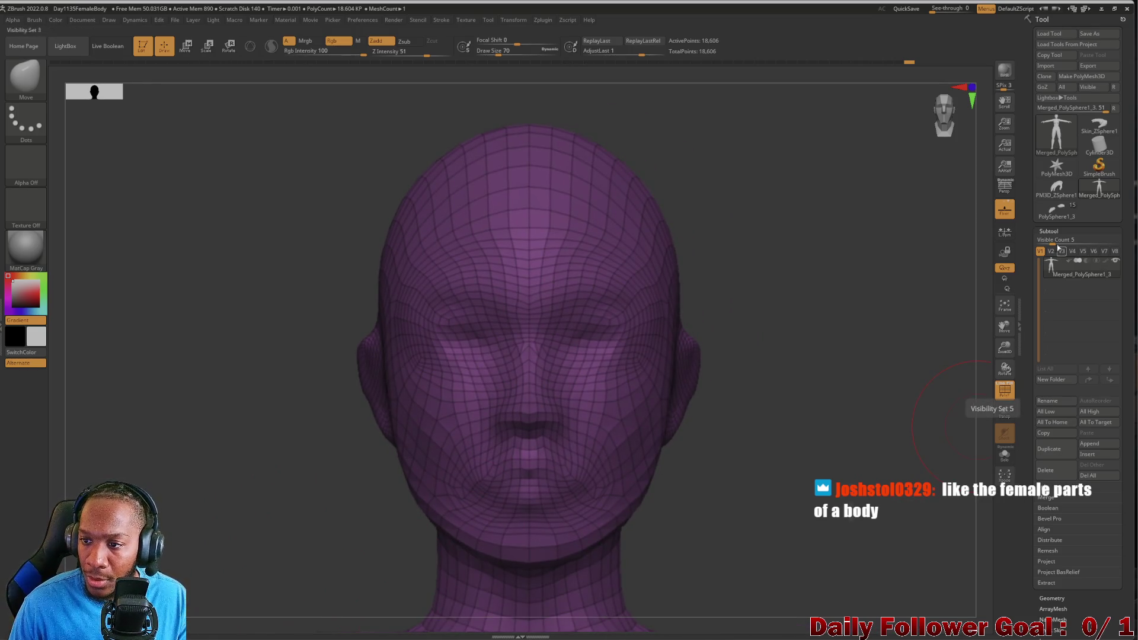
pyautogui.click(1049, 231)
pyautogui.click(1055, 241)
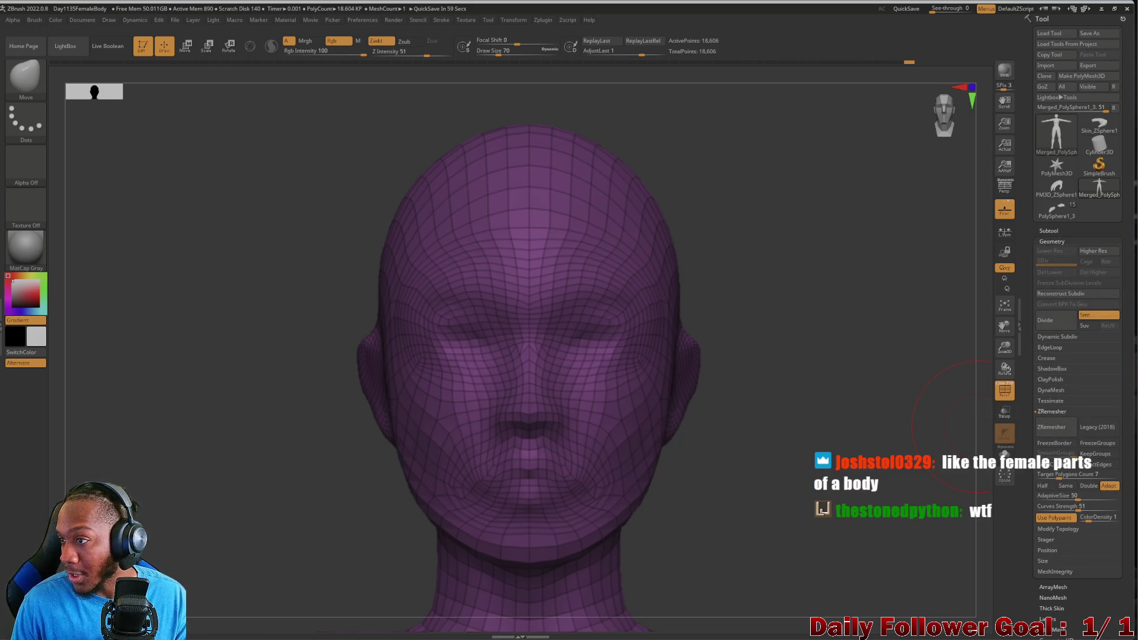
pyautogui.click(1047, 232)
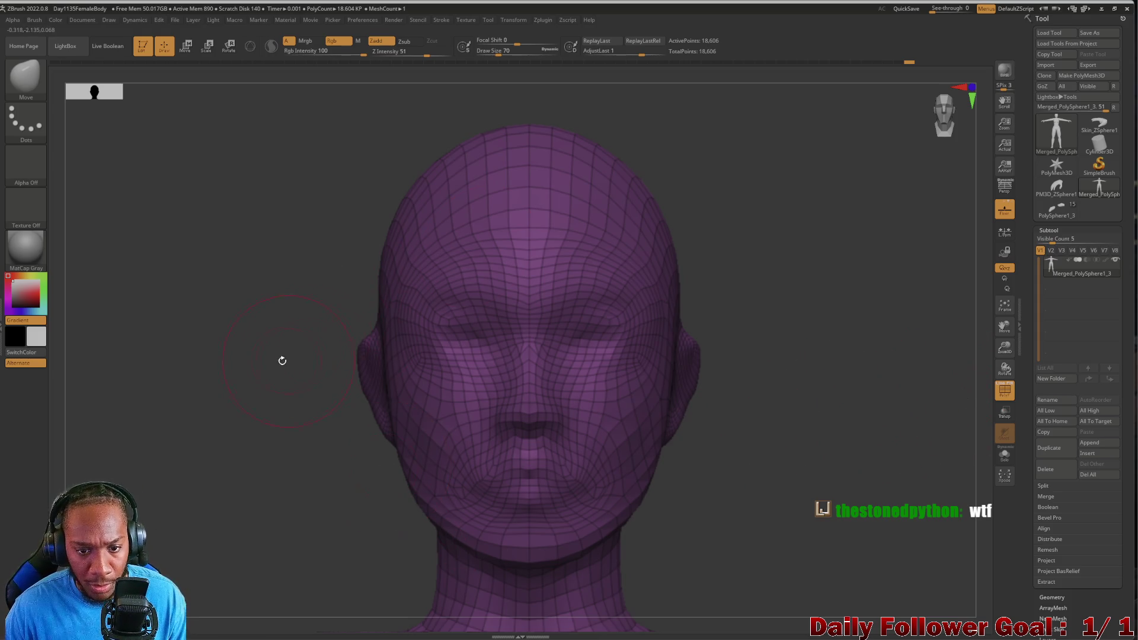
pyautogui.moveTo(223, 335)
pyautogui.keyDown('alt'); pyautogui.mouseDown()
pyautogui.moveTo(219, 432)
pyautogui.moveTo(285, 460)
pyautogui.moveTo(219, 513)
pyautogui.moveTo(397, 380)
pyautogui.mouseUp(); pyautogui.keyUp('alt')
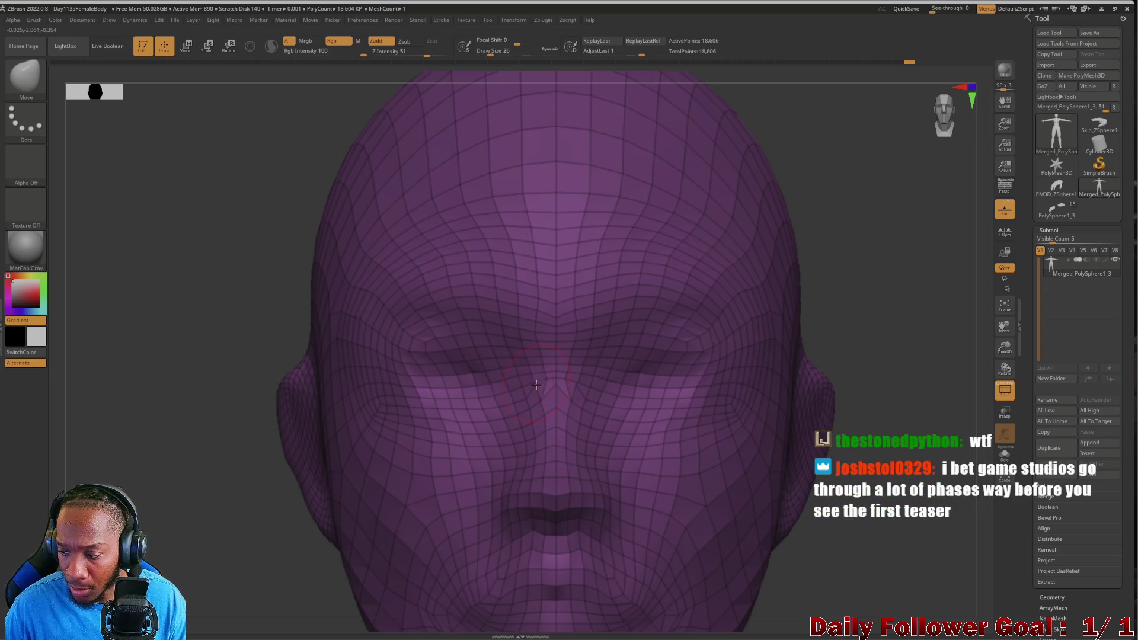
pyautogui.press('shift')
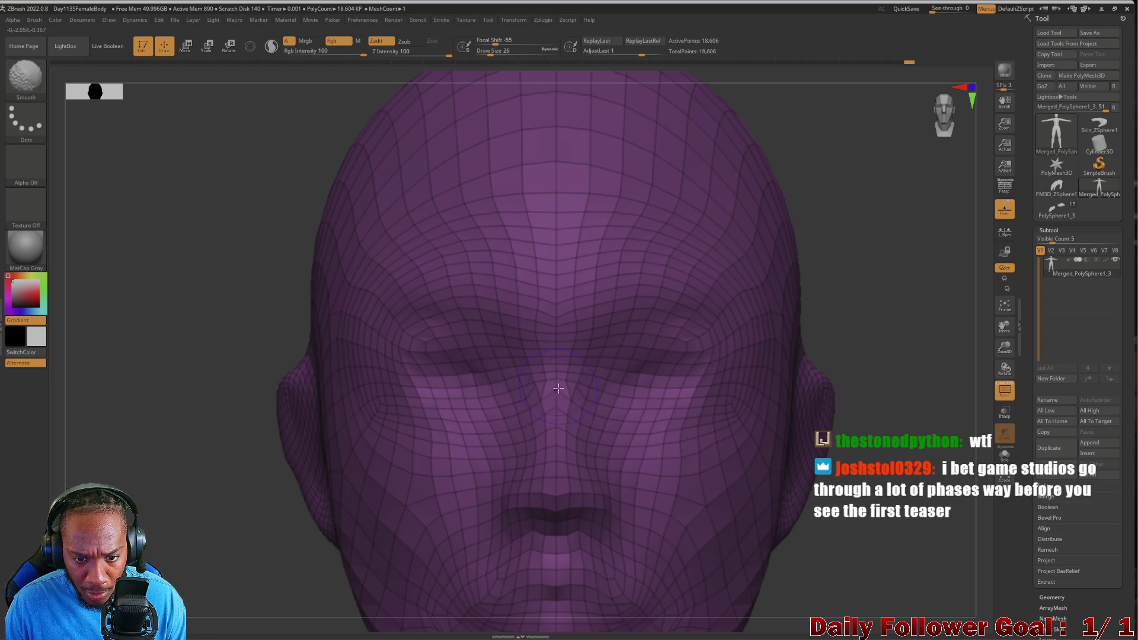
pyautogui.moveTo(249, 492)
pyautogui.mouseDown()
pyautogui.moveTo(190, 508)
pyautogui.moveTo(253, 511)
pyautogui.moveTo(386, 354)
pyautogui.mouseUp()
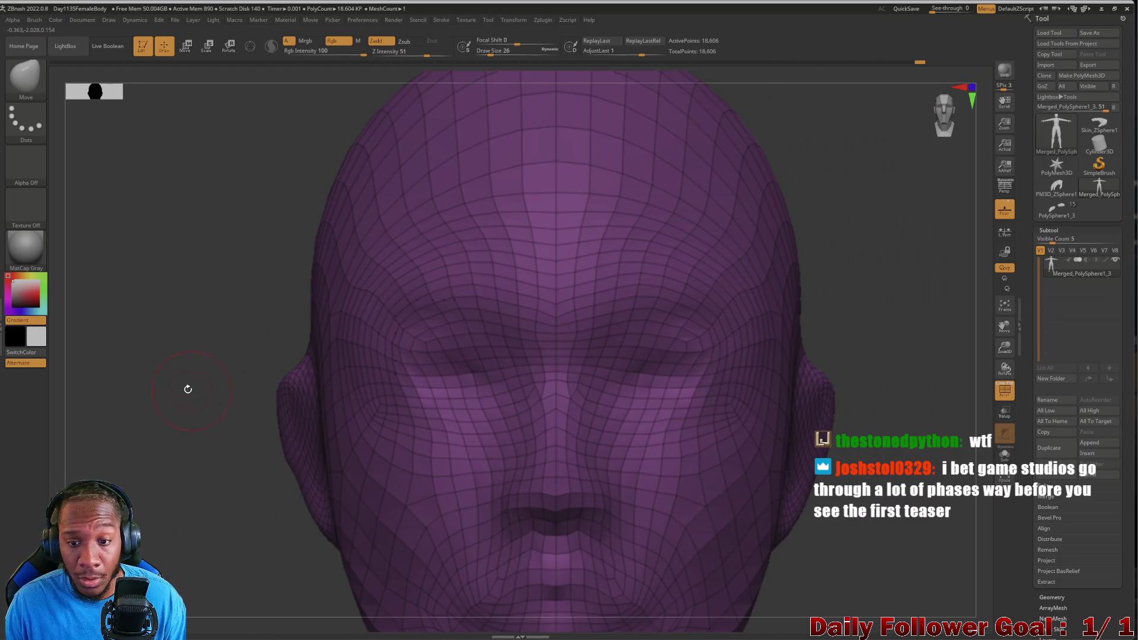
pyautogui.keyDown('shift'); pyautogui.moveTo(190, 389); pyautogui.dragTo(388, 360); pyautogui.keyUp('shift')
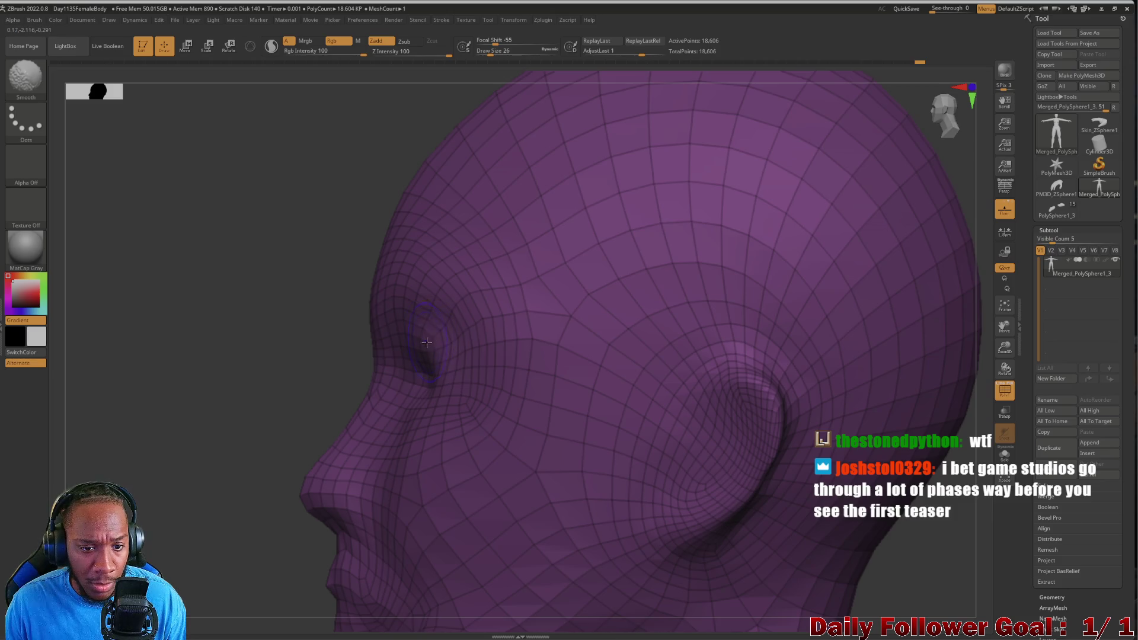
pyautogui.keyDown('shift'); pyautogui.moveTo(226, 364); pyautogui.dragTo(150, 361); pyautogui.keyUp('shift')
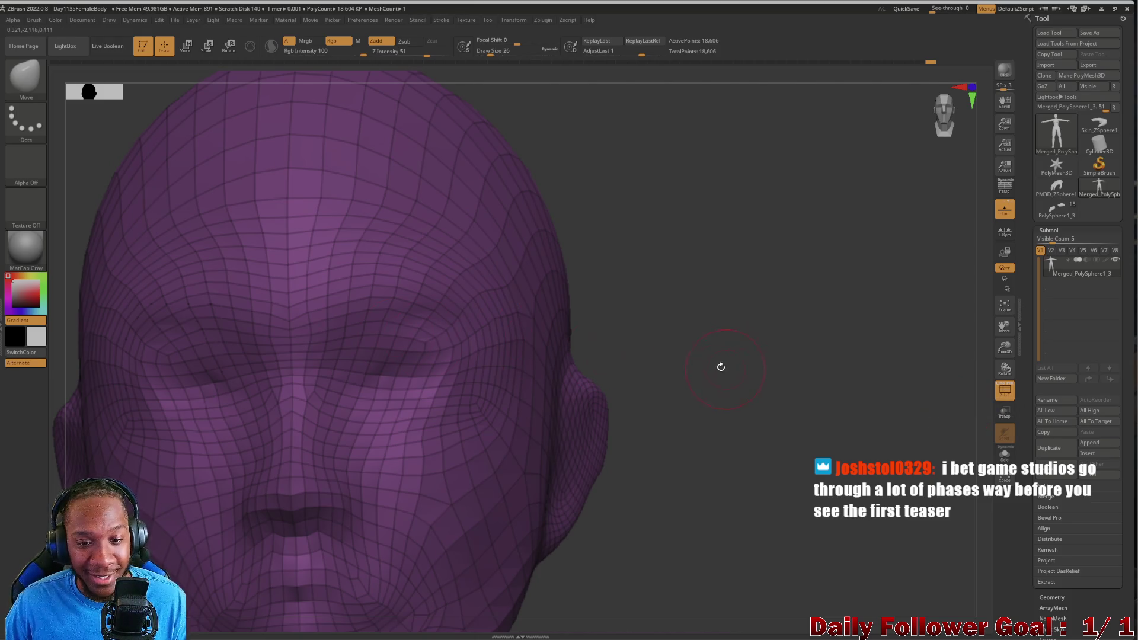
pyautogui.moveTo(724, 368); pyautogui.dragTo(831, 355)
pyautogui.moveTo(101, 399); pyautogui.dragTo(188, 423)
pyautogui.moveTo(166, 465)
pyautogui.mouseDown()
pyautogui.moveTo(198, 508)
pyautogui.moveTo(201, 389)
pyautogui.mouseUp()
pyautogui.moveTo(169, 501)
pyautogui.keyDown('shift'); pyautogui.mouseDown()
pyautogui.moveTo(236, 358)
pyautogui.moveTo(246, 546)
pyautogui.moveTo(264, 434)
pyautogui.moveTo(259, 365)
pyautogui.mouseUp(); pyautogui.keyUp('shift')
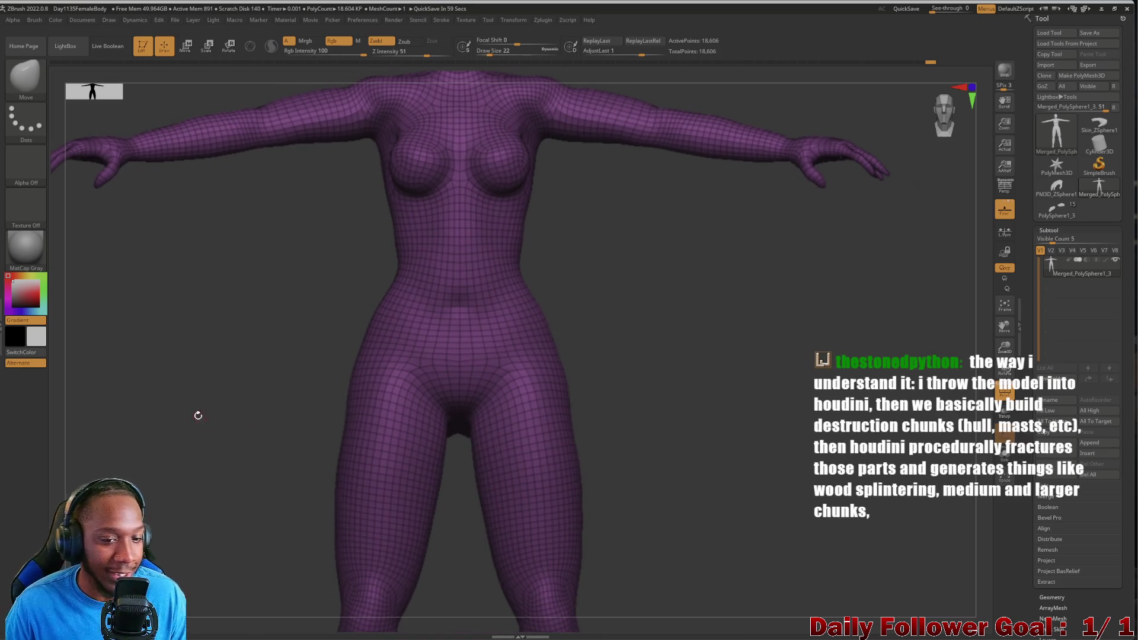
pyautogui.moveTo(213, 457)
pyautogui.keyDown('alt'); pyautogui.mouseDown()
pyautogui.moveTo(247, 371)
pyautogui.moveTo(236, 516)
pyautogui.moveTo(236, 498)
pyautogui.mouseUp(); pyautogui.keyUp('alt')
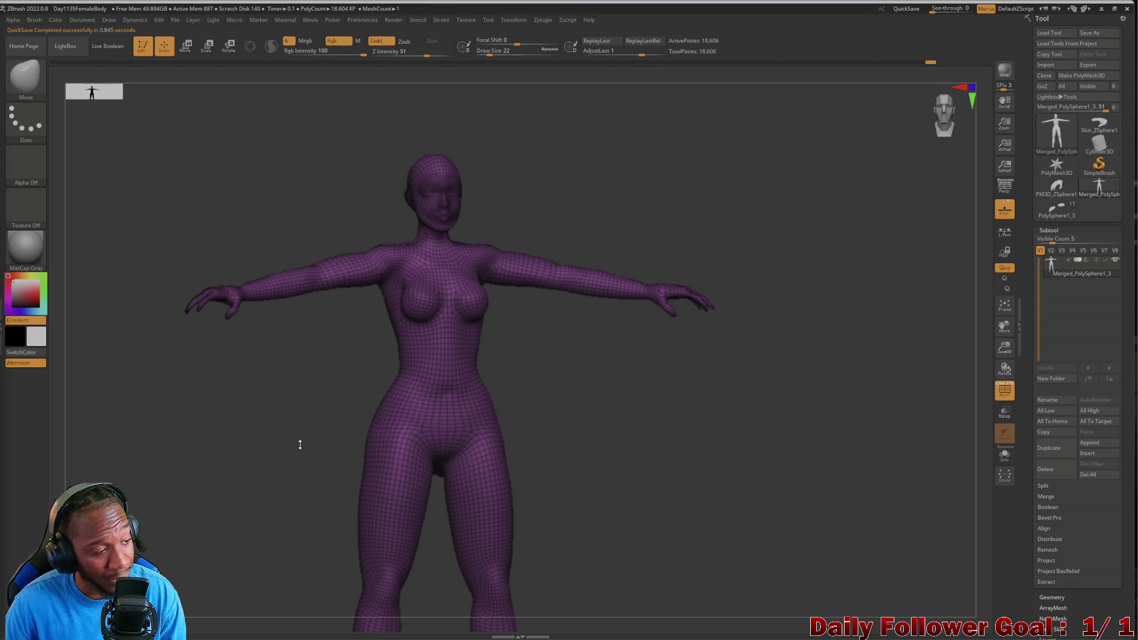
pyautogui.moveTo(241, 472)
pyautogui.mouseDown()
pyautogui.moveTo(282, 491)
pyautogui.moveTo(262, 447)
pyautogui.moveTo(255, 477)
pyautogui.mouseUp()
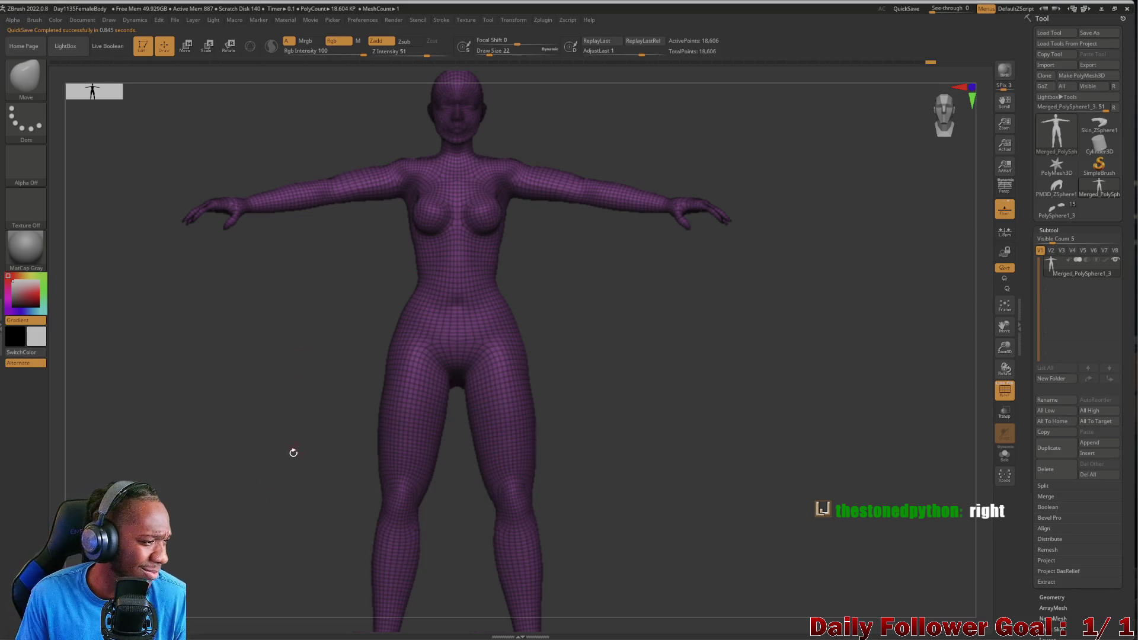
pyautogui.press('[')
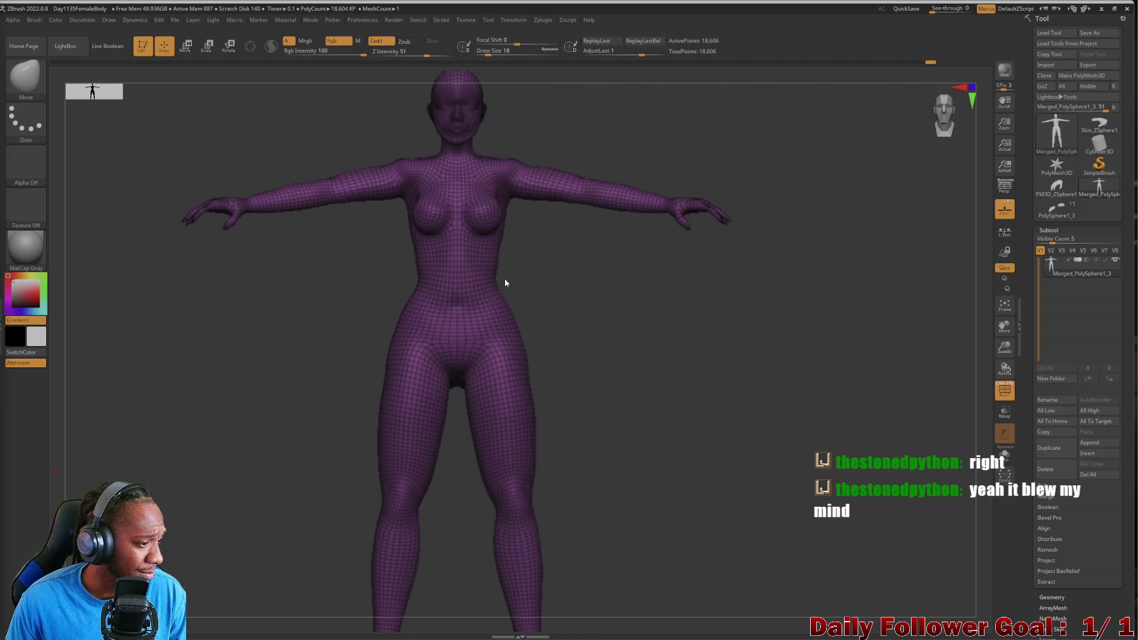
pyautogui.moveTo(292, 464)
pyautogui.mouseDown()
pyautogui.moveTo(187, 444)
pyautogui.moveTo(285, 437)
pyautogui.moveTo(274, 361)
pyautogui.moveTo(308, 325)
pyautogui.moveTo(293, 415)
pyautogui.moveTo(280, 391)
pyautogui.mouseUp()
pyautogui.moveTo(322, 295)
pyautogui.keyDown('alt'); pyautogui.mouseDown()
pyautogui.moveTo(329, 556)
pyautogui.moveTo(255, 437)
pyautogui.moveTo(145, 465)
pyautogui.moveTo(151, 496)
pyautogui.moveTo(165, 452)
pyautogui.moveTo(170, 480)
pyautogui.moveTo(95, 459)
pyautogui.moveTo(320, 353)
pyautogui.mouseUp(); pyautogui.keyUp('alt')
pyautogui.moveTo(186, 414)
pyautogui.keyDown('alt'); pyautogui.mouseDown()
pyautogui.moveTo(301, 437)
pyautogui.moveTo(199, 476)
pyautogui.moveTo(247, 425)
pyautogui.moveTo(236, 478)
pyautogui.mouseUp(); pyautogui.keyUp('alt')
# Zoom in close on the foot and nudge the first toe to the right.
pyautogui.moveTo(273, 439)
pyautogui.mouseDown()
pyautogui.moveTo(272, 549)
pyautogui.moveTo(241, 542)
pyautogui.moveTo(265, 560)
pyautogui.mouseUp()
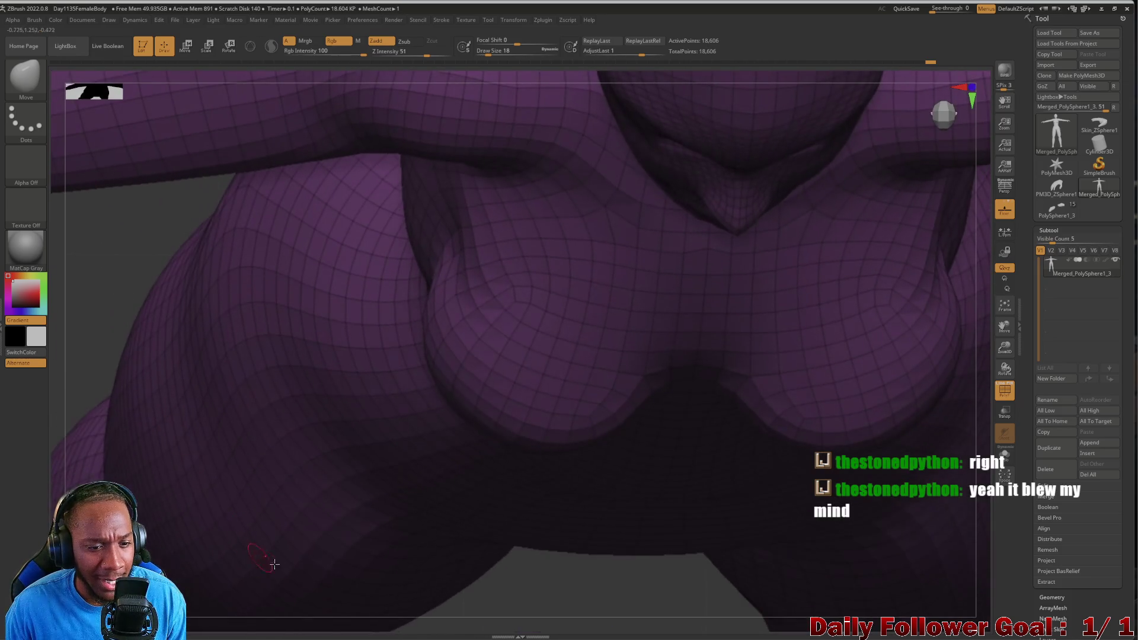
pyautogui.moveTo(506, 584)
pyautogui.mouseDown()
pyautogui.moveTo(610, 402)
pyautogui.moveTo(343, 472)
pyautogui.moveTo(654, 309)
pyautogui.mouseUp()
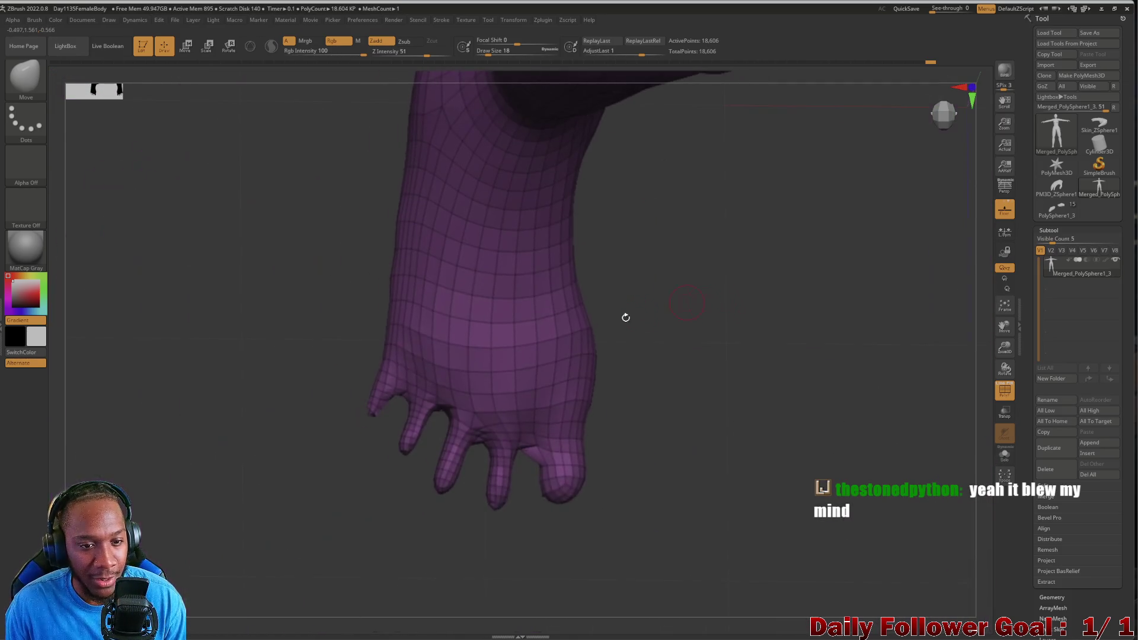
pyautogui.moveTo(254, 409); pyautogui.dragTo(266, 428)
pyautogui.moveTo(197, 423); pyautogui.dragTo(140, 389)
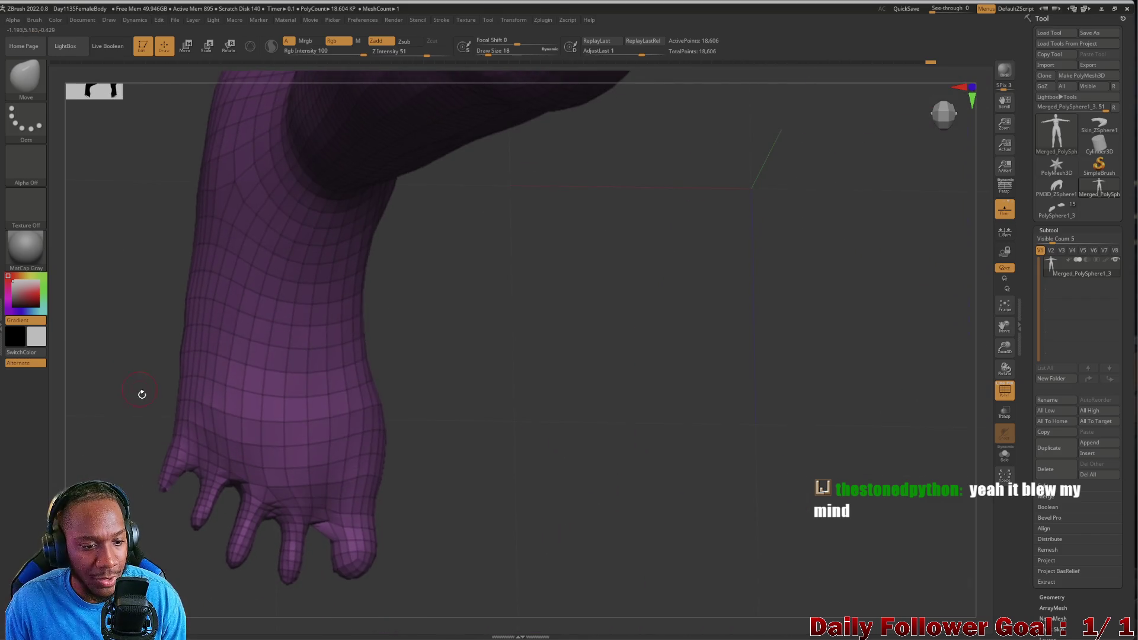
pyautogui.press(']')
pyautogui.press(']')
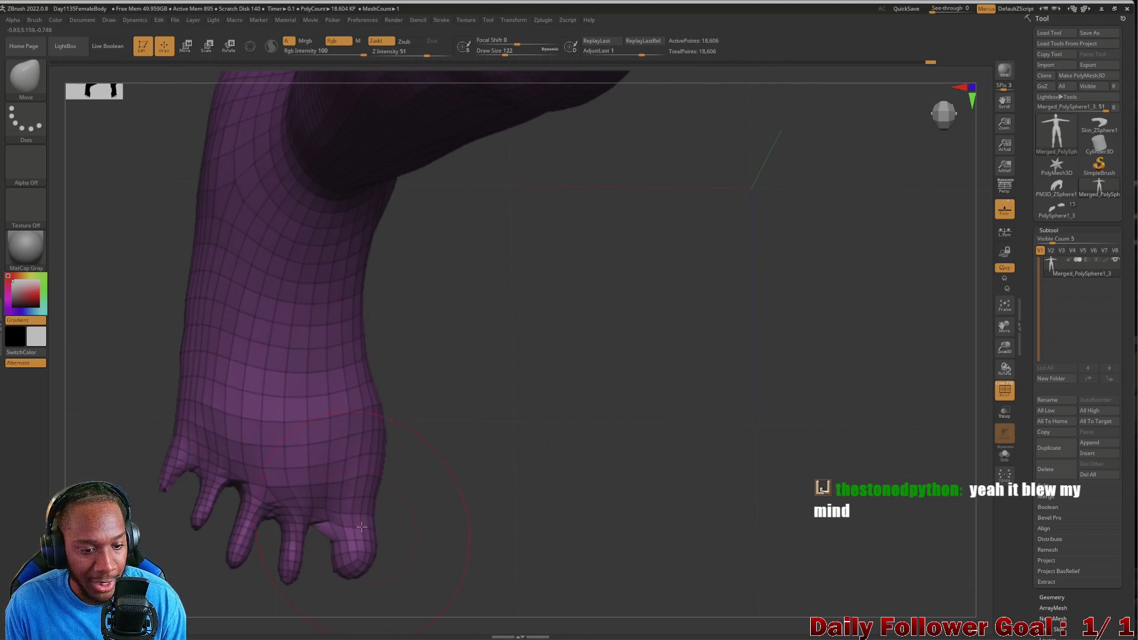
pyautogui.moveTo(482, 422)
pyautogui.mouseDown()
pyautogui.moveTo(348, 475)
pyautogui.moveTo(370, 483)
pyautogui.moveTo(300, 478)
pyautogui.moveTo(344, 457)
pyautogui.mouseUp()
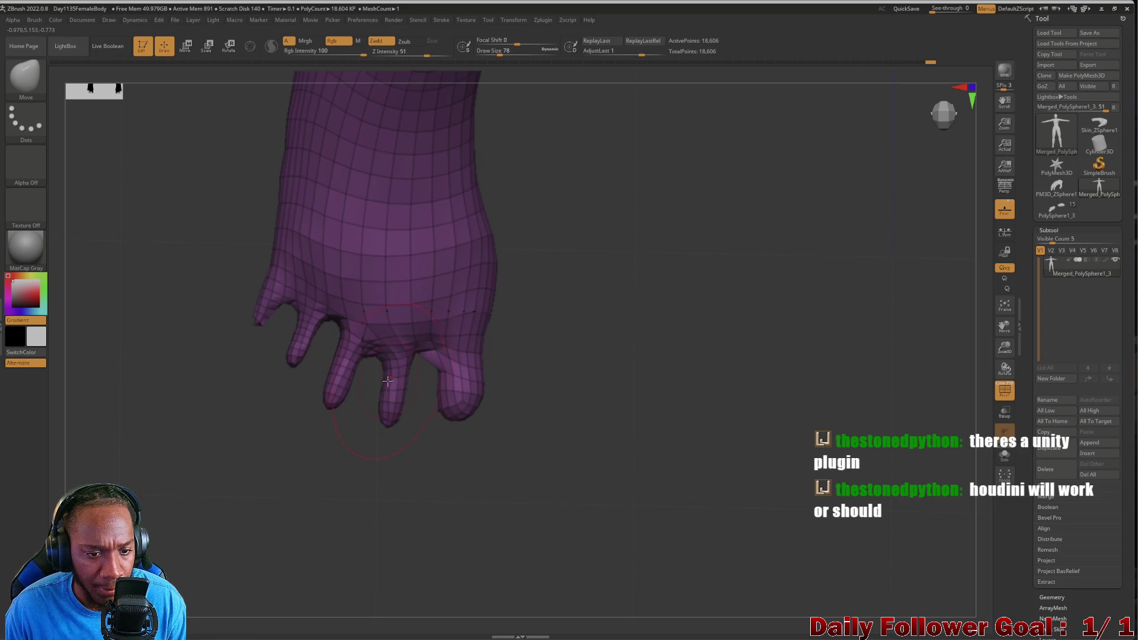
pyautogui.moveTo(387, 382); pyautogui.dragTo(391, 380)
pyautogui.moveTo(482, 389)
pyautogui.mouseDown()
pyautogui.moveTo(483, 405)
pyautogui.moveTo(441, 385)
pyautogui.mouseUp()
pyautogui.moveTo(297, 490)
pyautogui.mouseDown()
pyautogui.moveTo(282, 523)
pyautogui.moveTo(287, 399)
pyautogui.moveTo(237, 379)
pyautogui.moveTo(196, 448)
pyautogui.moveTo(213, 430)
pyautogui.mouseUp()
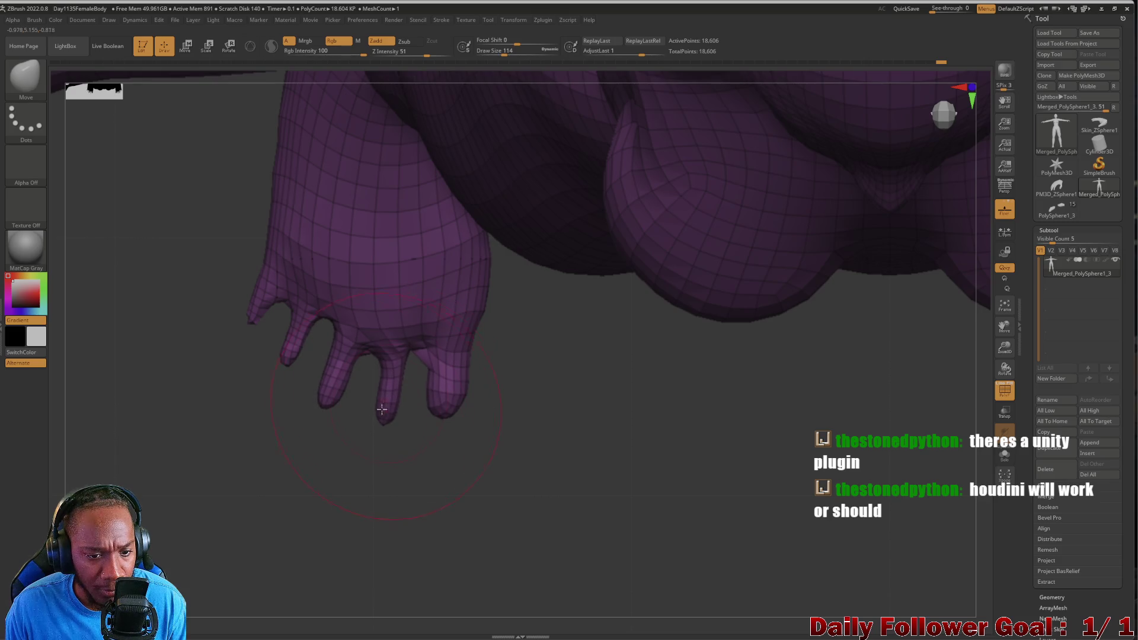
# Reshape the next toes, widening the third, pulling down the fourth and shaping the smallest toe's tip.
pyautogui.press('[')
pyautogui.press('[')
pyautogui.press('[')
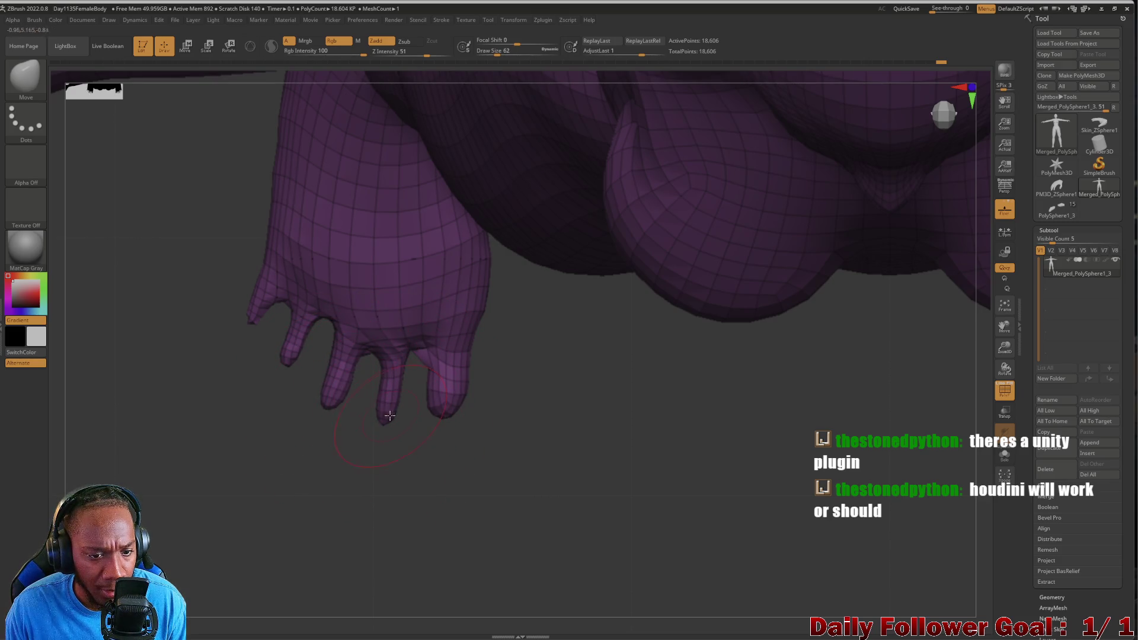
pyautogui.moveTo(355, 380)
pyautogui.mouseDown()
pyautogui.moveTo(338, 392)
pyautogui.moveTo(361, 362)
pyautogui.moveTo(389, 386)
pyautogui.mouseUp()
pyautogui.press('[')
pyautogui.press('[')
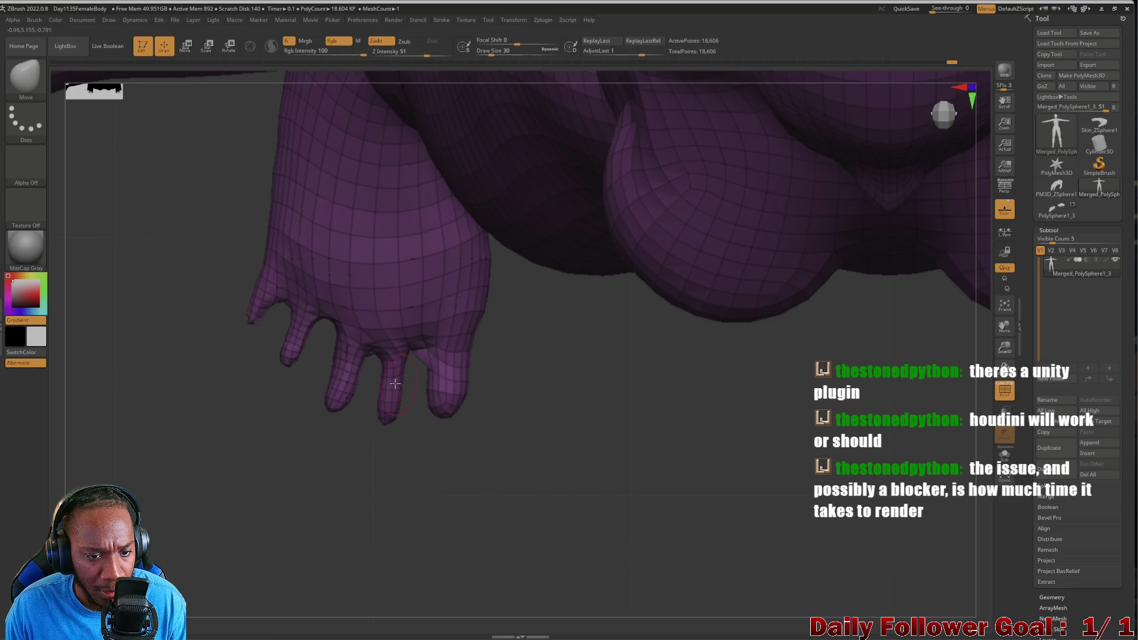
pyautogui.press(']')
pyautogui.press(']')
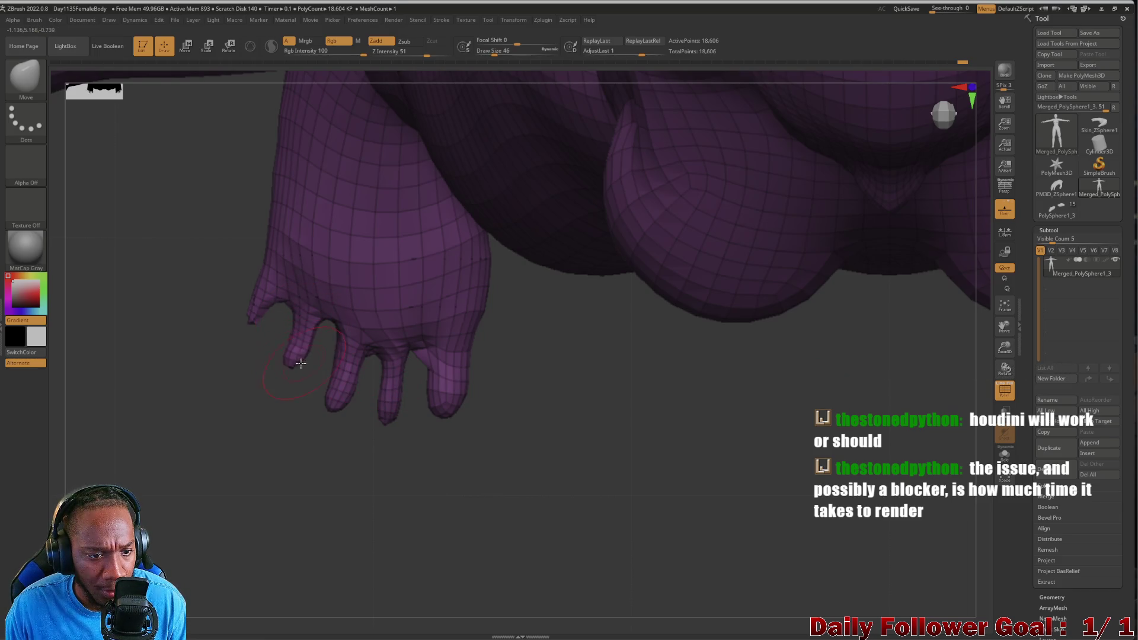
pyautogui.moveTo(254, 324); pyautogui.dragTo(262, 327)
pyautogui.press('[')
pyautogui.press('[')
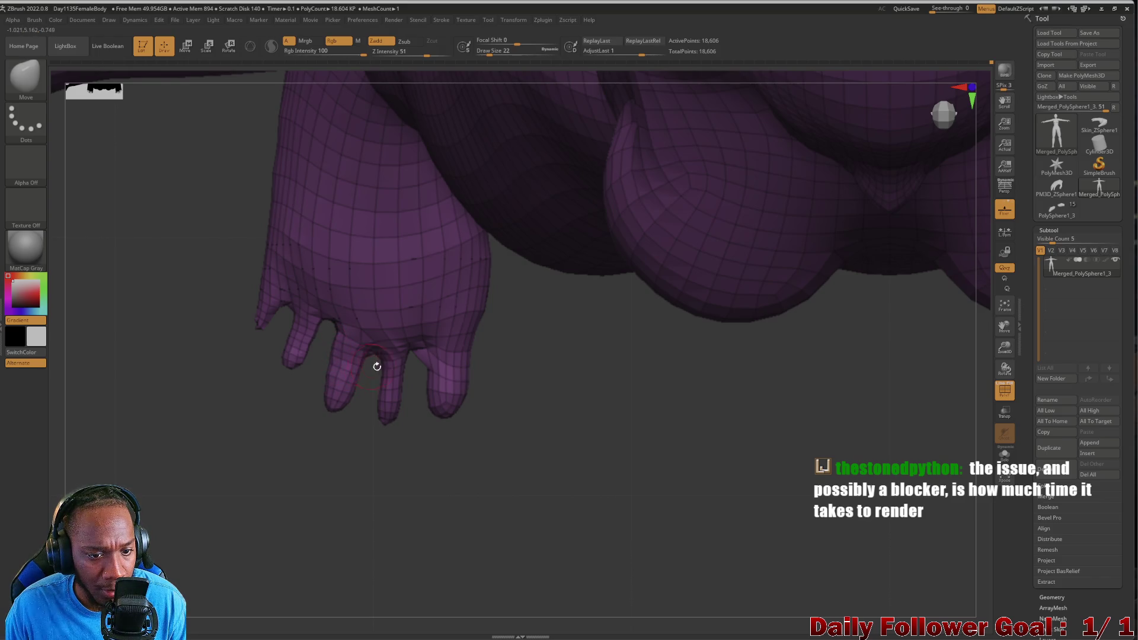
pyautogui.moveTo(378, 384); pyautogui.dragTo(403, 372)
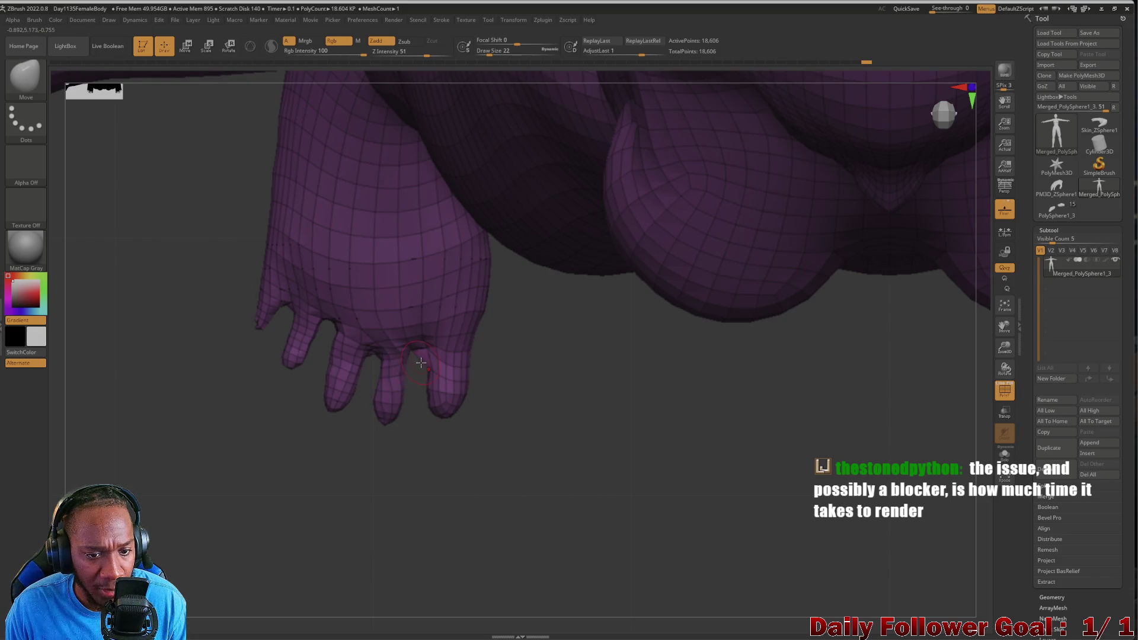
pyautogui.press(']')
pyautogui.moveTo(428, 378)
pyautogui.mouseDown()
pyautogui.moveTo(436, 412)
pyautogui.moveTo(463, 409)
pyautogui.mouseUp()
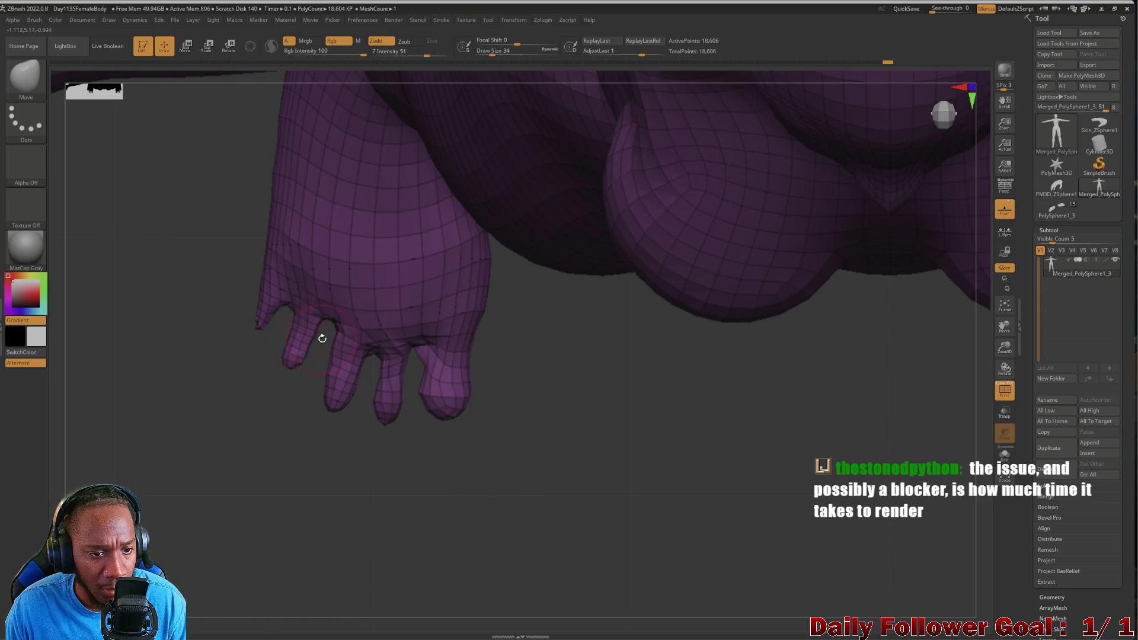
pyautogui.press('[')
pyautogui.press('[')
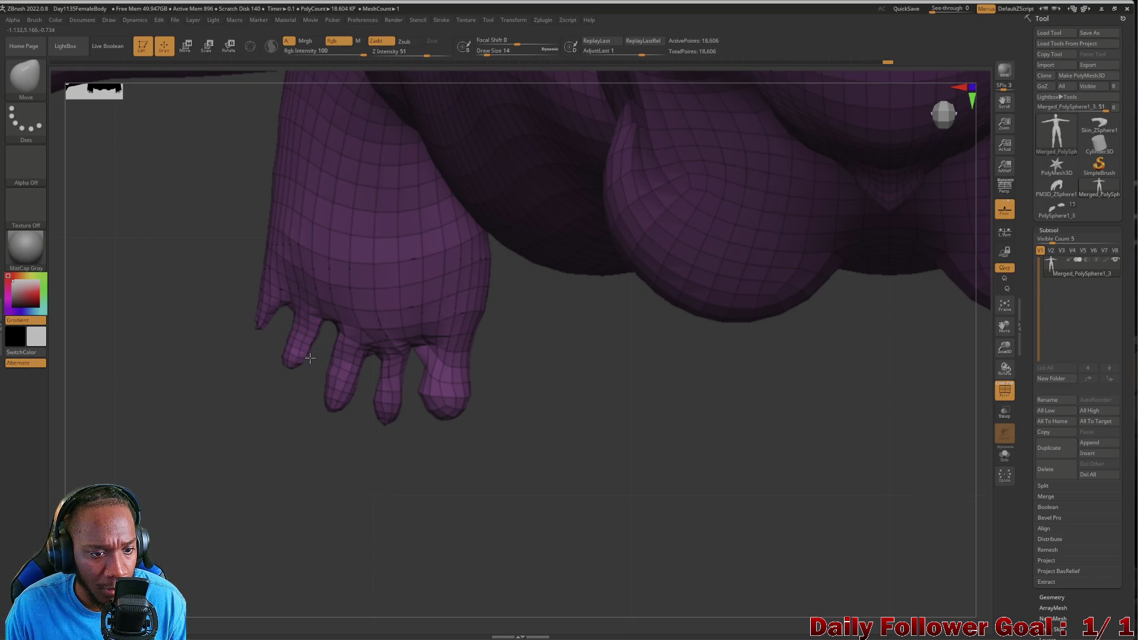
pyautogui.press(']')
pyautogui.press(']')
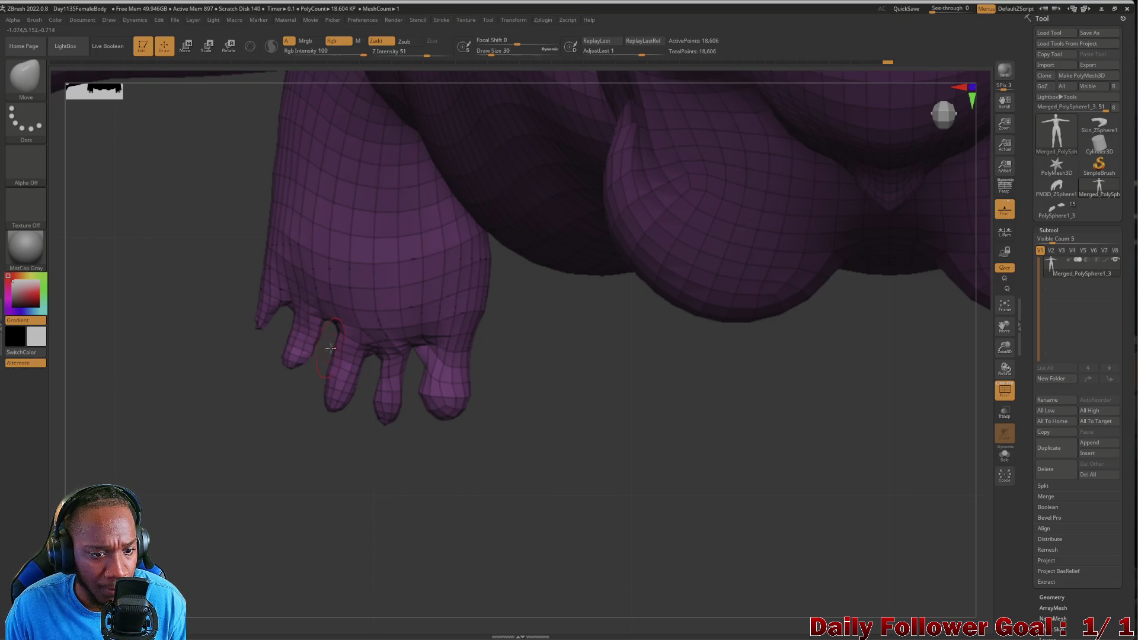
pyautogui.moveTo(268, 317); pyautogui.dragTo(282, 317)
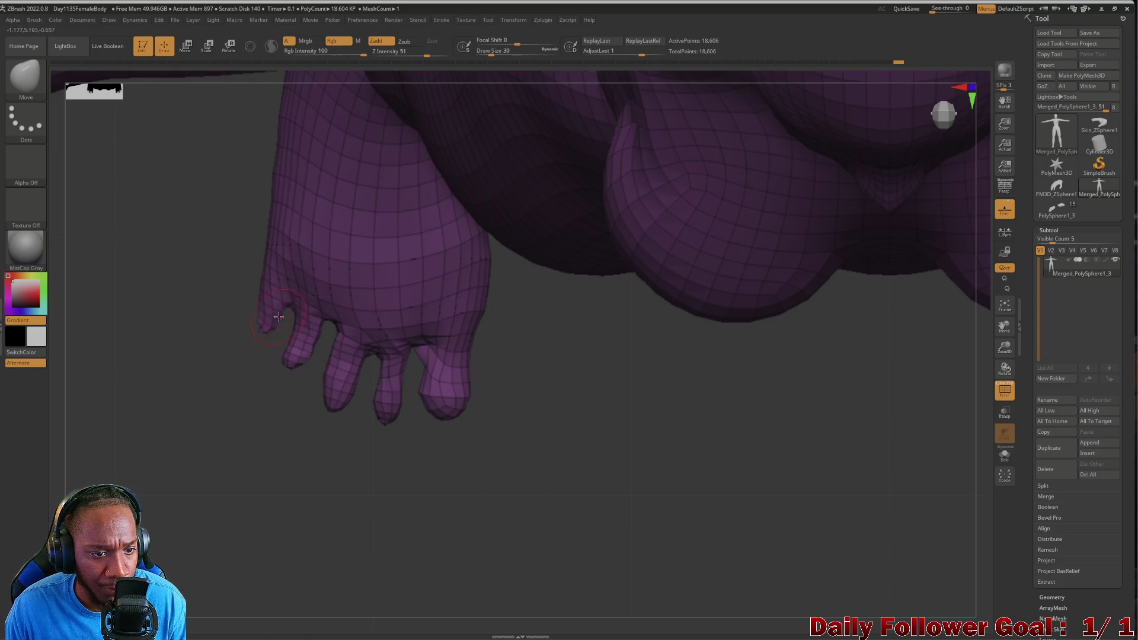
# Refine the middle toe tips and orbit around the foot to check the result.
pyautogui.moveTo(203, 371)
pyautogui.mouseDown()
pyautogui.moveTo(215, 338)
pyautogui.moveTo(211, 201)
pyautogui.moveTo(255, 270)
pyautogui.mouseUp()
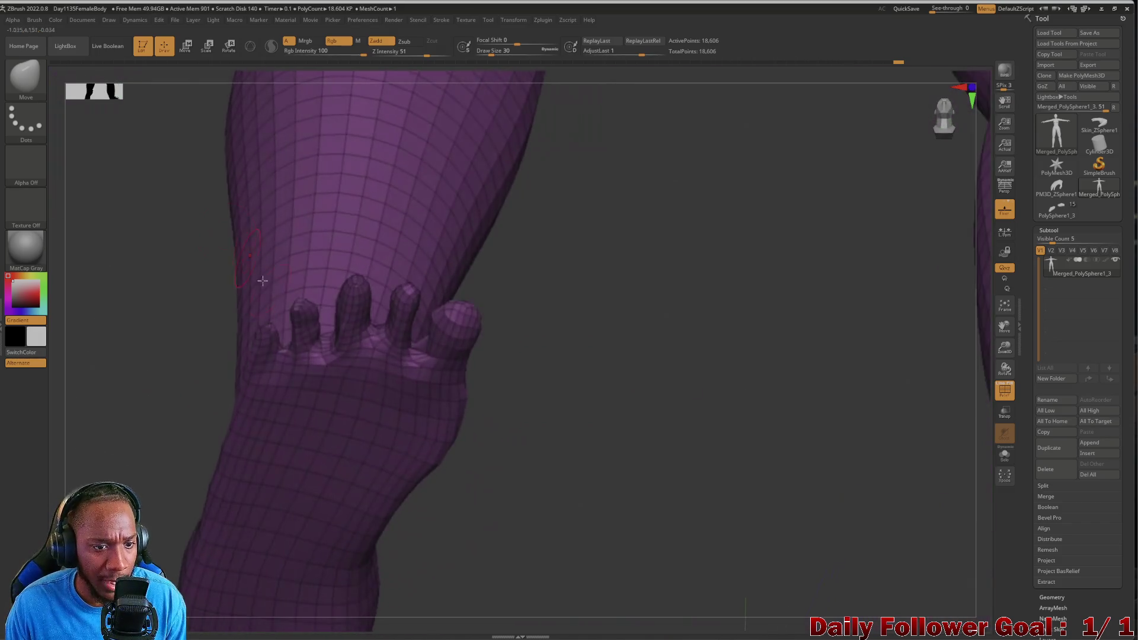
pyautogui.moveTo(203, 340)
pyautogui.mouseDown()
pyautogui.moveTo(147, 407)
pyautogui.moveTo(186, 410)
pyautogui.moveTo(215, 376)
pyautogui.mouseUp()
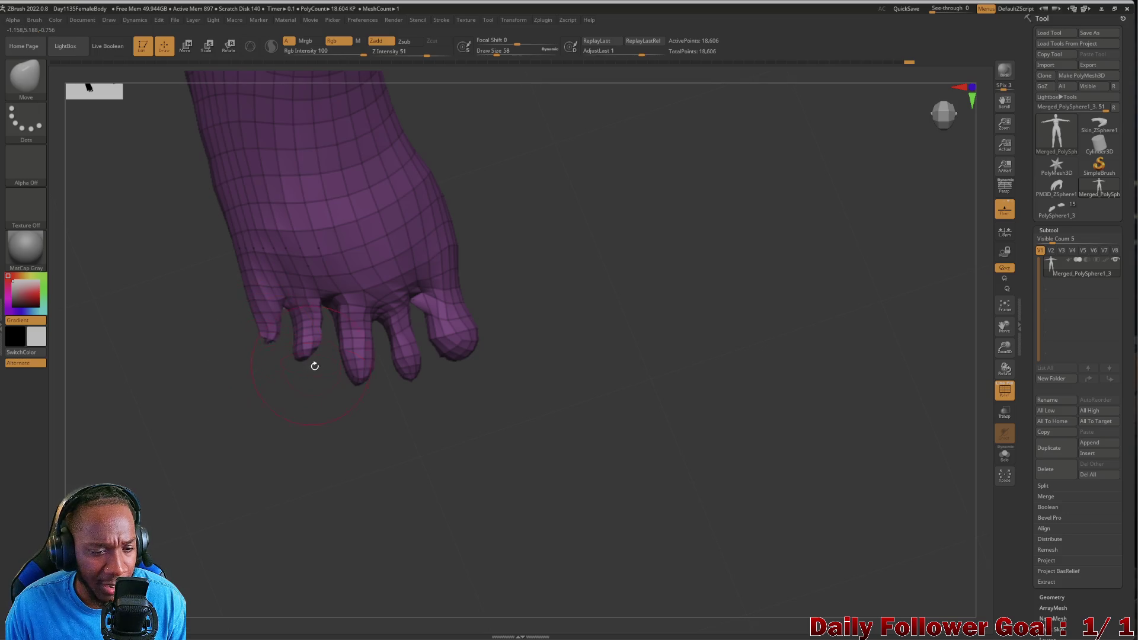
pyautogui.moveTo(309, 362); pyautogui.dragTo(318, 368)
pyautogui.press('[')
pyautogui.press('[')
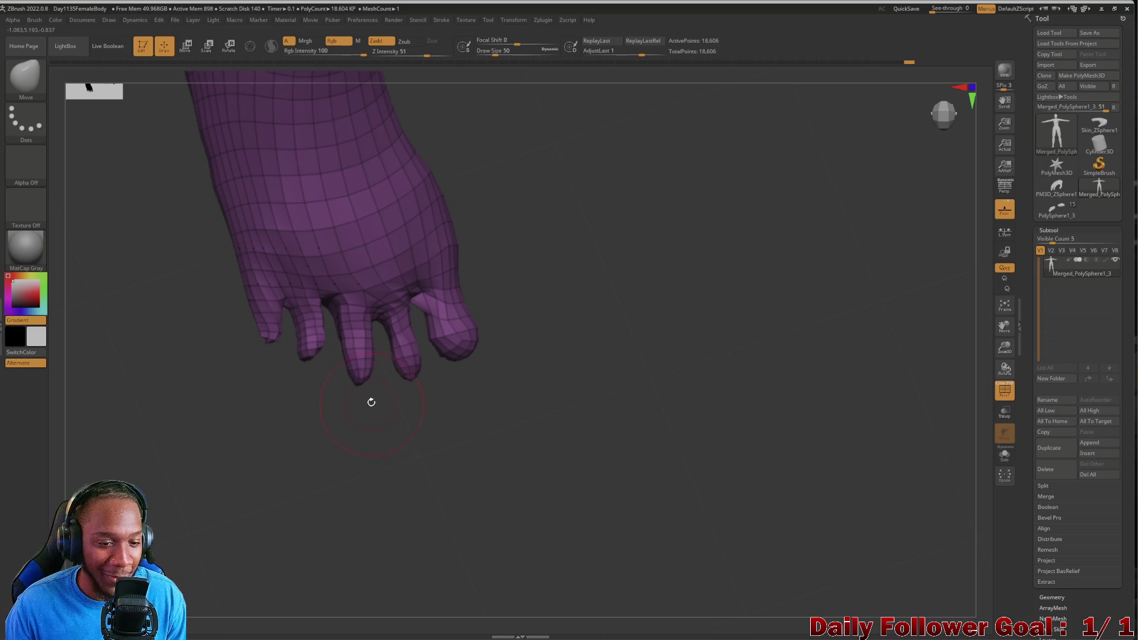
pyautogui.moveTo(369, 387)
pyautogui.mouseDown()
pyautogui.moveTo(330, 437)
pyautogui.moveTo(280, 417)
pyautogui.mouseUp()
pyautogui.press('[')
pyautogui.press('[')
pyautogui.press('[')
pyautogui.press('[')
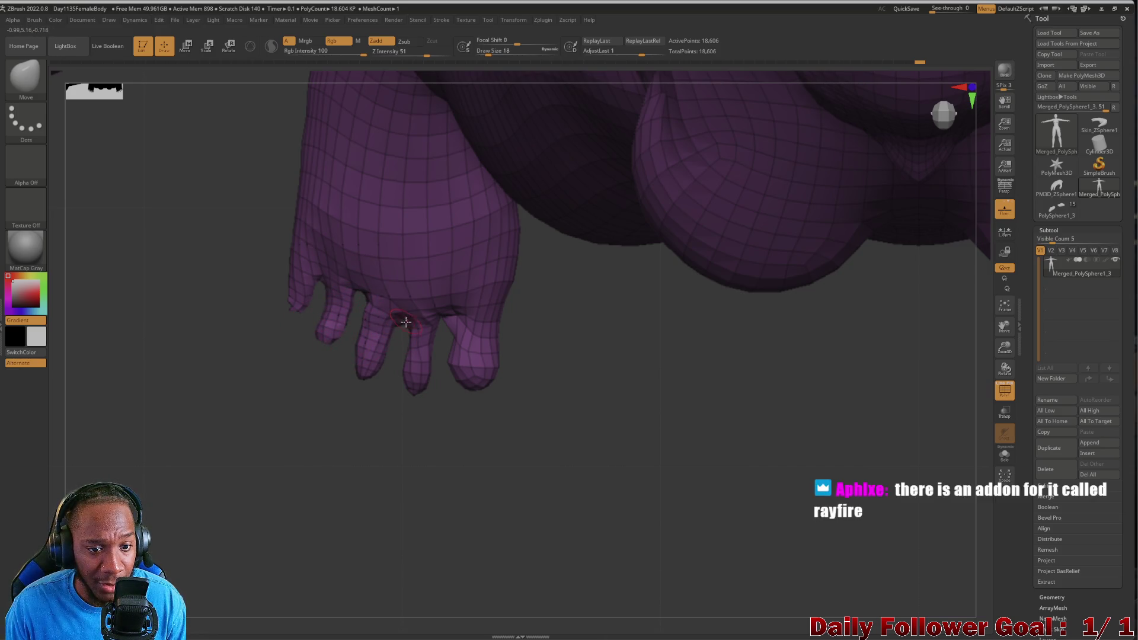
pyautogui.press(']')
pyautogui.press(']')
pyautogui.press(']')
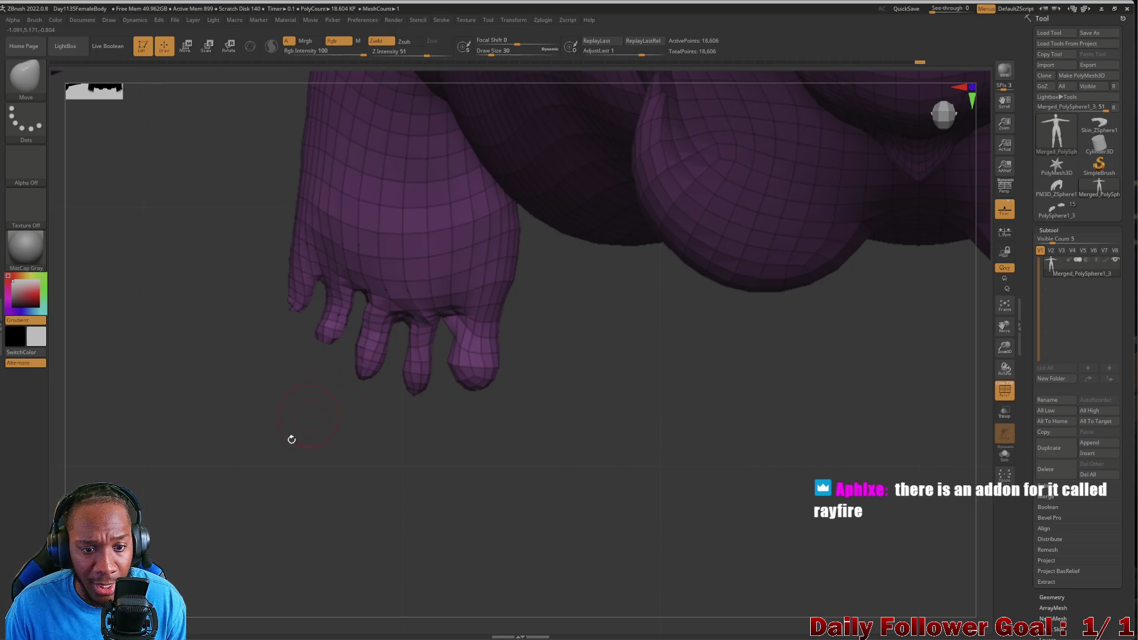
pyautogui.moveTo(302, 424); pyautogui.dragTo(340, 399)
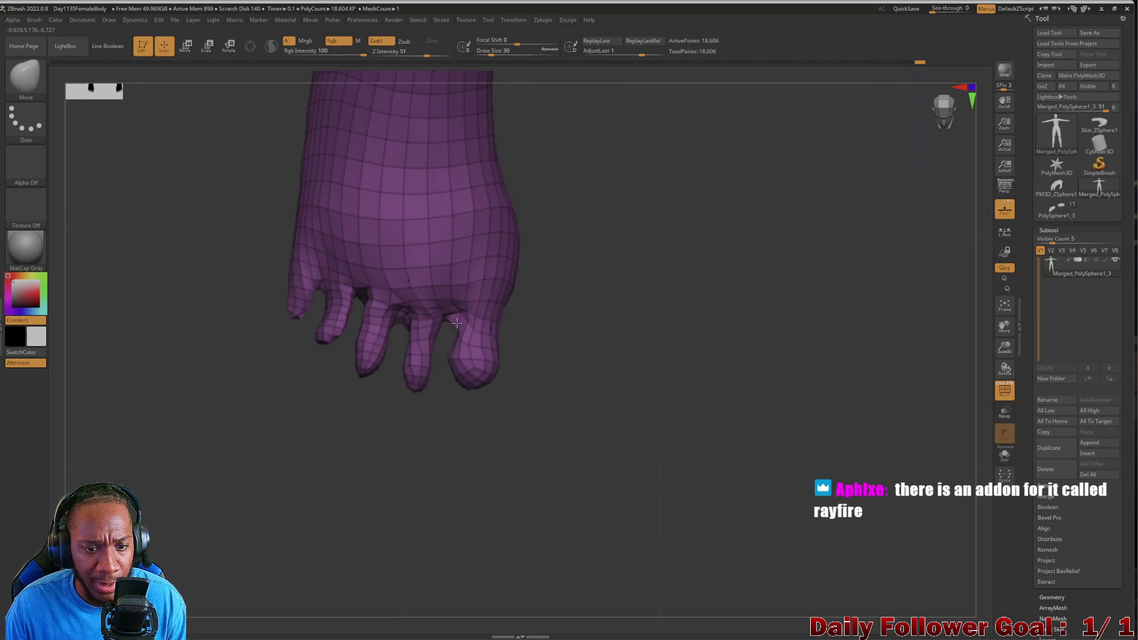
pyautogui.moveTo(419, 447)
pyautogui.mouseDown()
pyautogui.moveTo(350, 472)
pyautogui.moveTo(244, 298)
pyautogui.mouseUp()
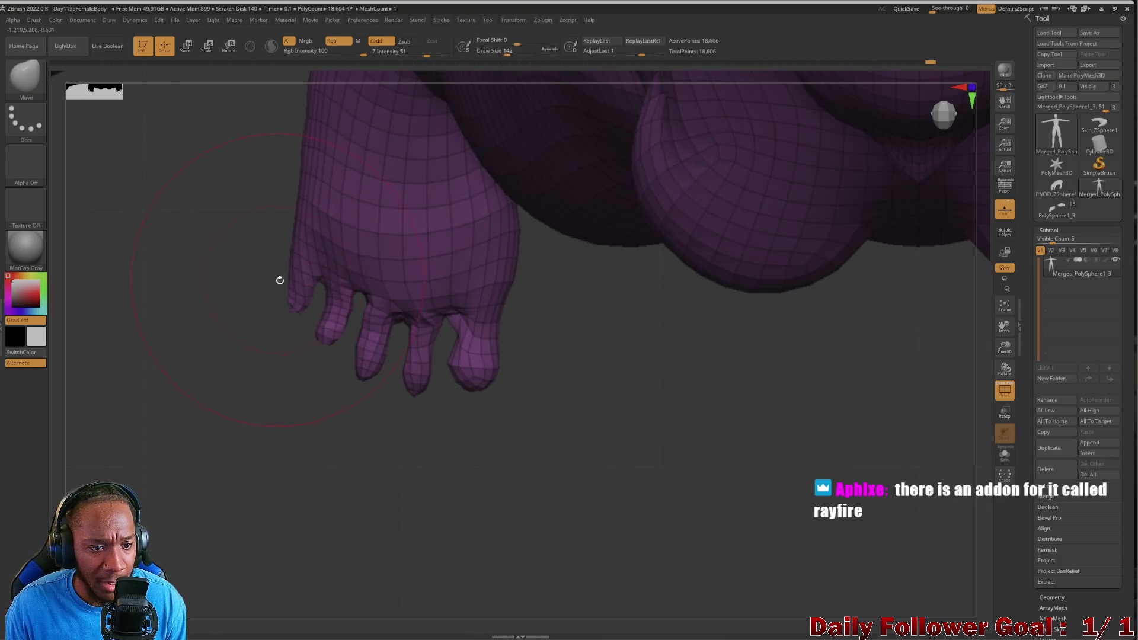
pyautogui.moveTo(246, 315)
pyautogui.keyDown('ctrl'); pyautogui.keyDown('shift'); pyautogui.mouseDown()
pyautogui.moveTo(219, 352)
pyautogui.moveTo(239, 374)
pyautogui.moveTo(399, 394)
pyautogui.moveTo(579, 353)
pyautogui.moveTo(567, 335)
pyautogui.mouseUp(); pyautogui.keyUp('shift'); pyautogui.keyUp('ctrl')
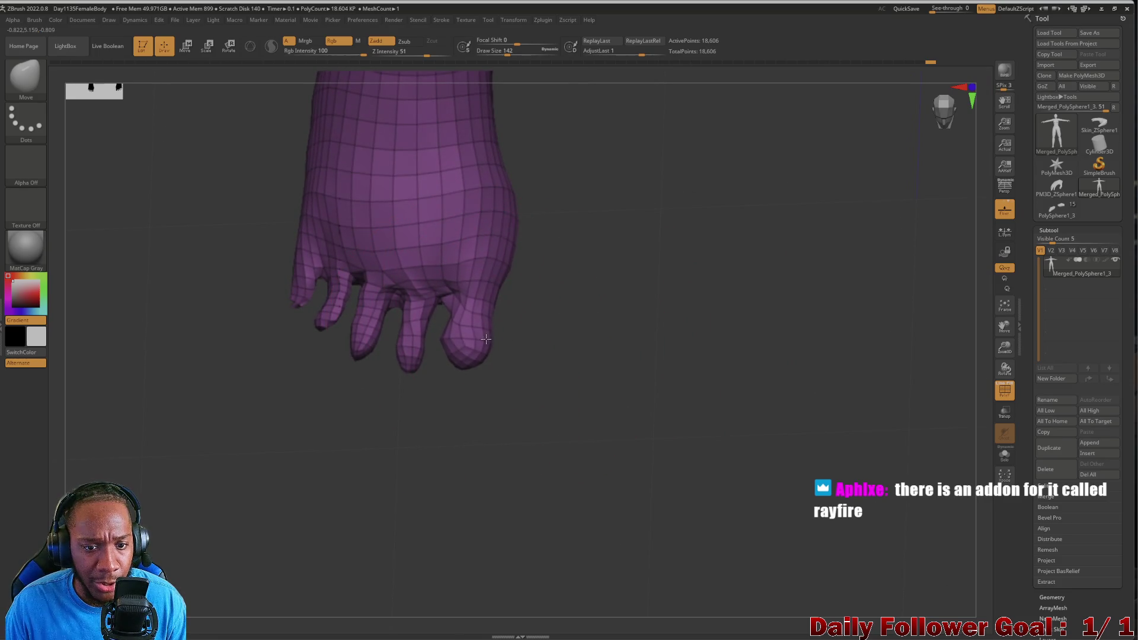
pyautogui.moveTo(253, 441)
pyautogui.mouseDown()
pyautogui.moveTo(183, 338)
pyautogui.moveTo(284, 332)
pyautogui.moveTo(228, 340)
pyautogui.moveTo(195, 393)
pyautogui.moveTo(211, 424)
pyautogui.moveTo(217, 316)
pyautogui.moveTo(190, 422)
pyautogui.moveTo(178, 409)
pyautogui.mouseUp()
pyautogui.click(26, 76)
# Switch to the Inflat brush at Draw Size 18 and orbit around the foot, sole and lower legs.
pyautogui.click(138, 193)
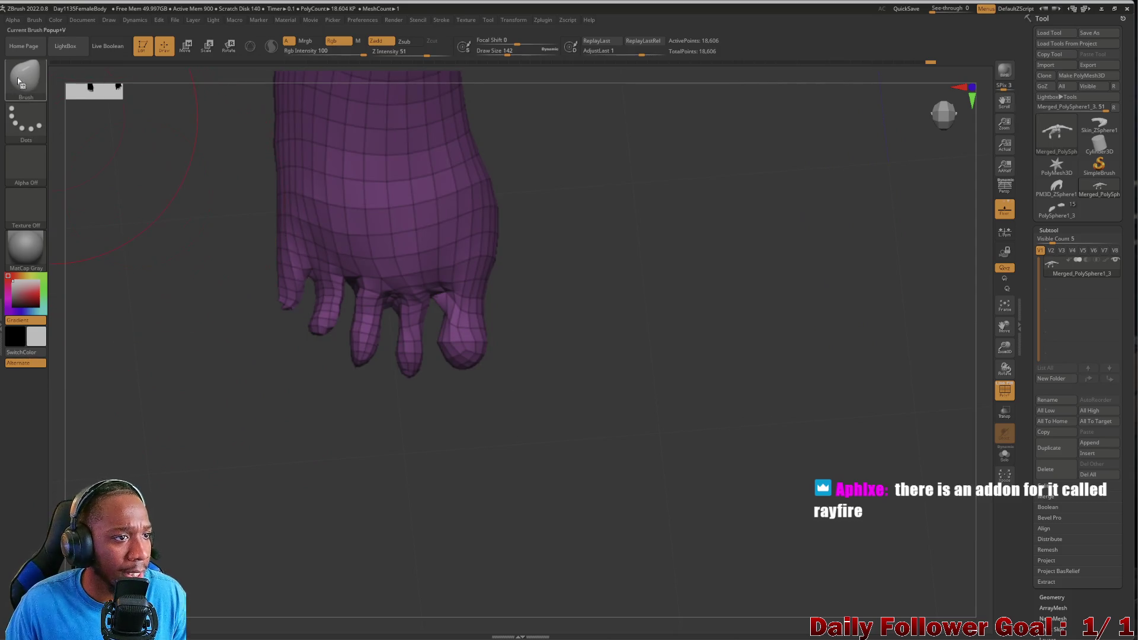
pyautogui.click(26, 76)
pyautogui.press('i')
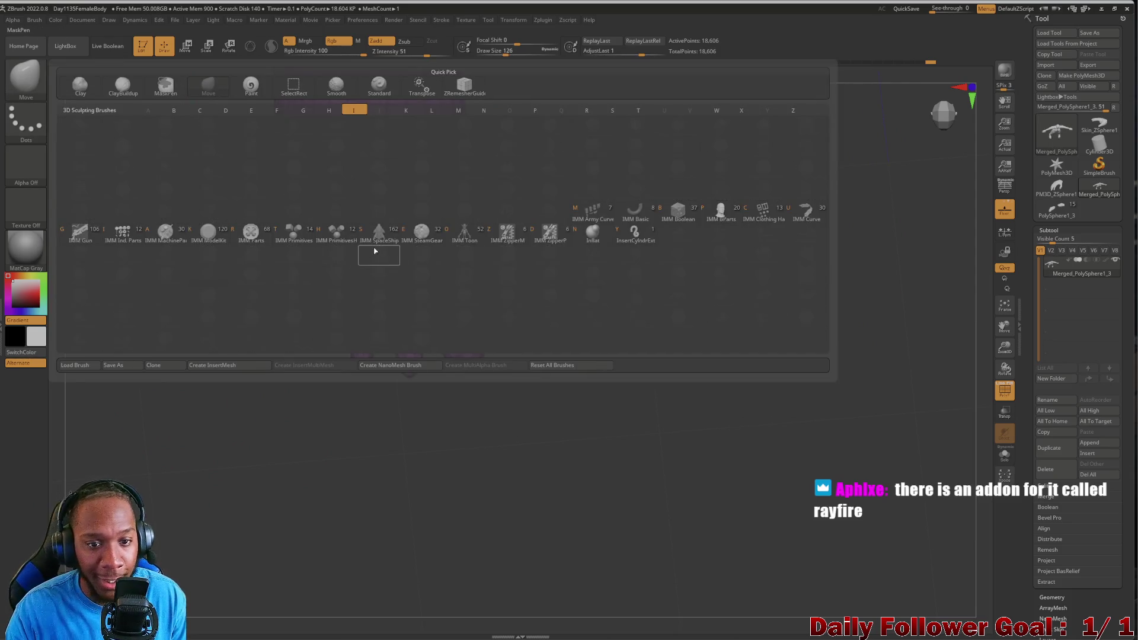
pyautogui.click(593, 233)
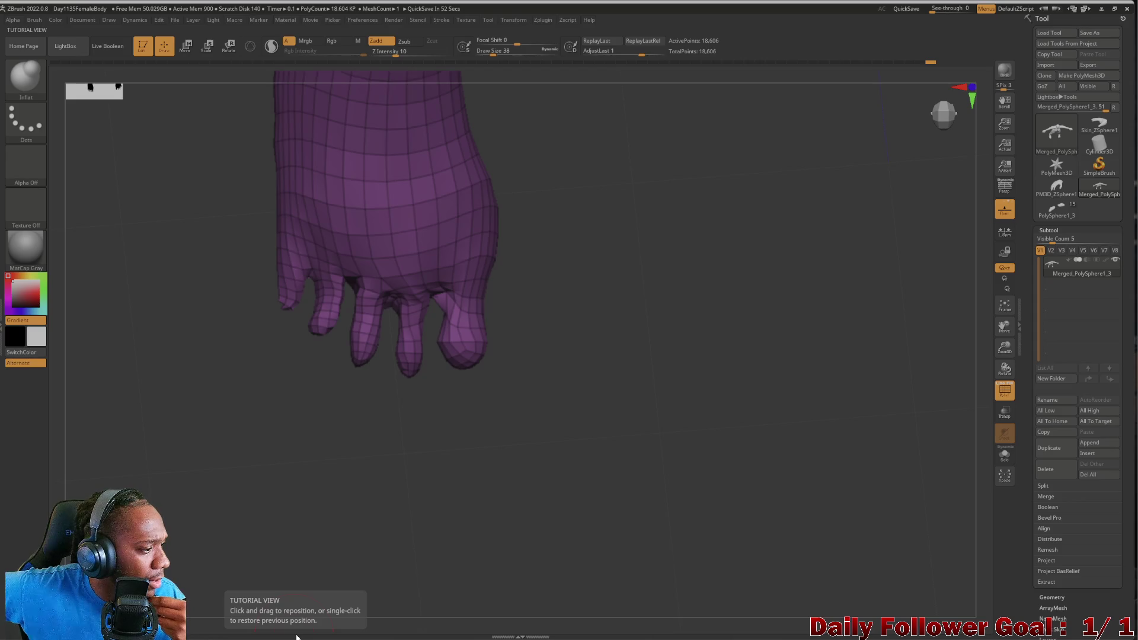
pyautogui.press('[')
pyautogui.press('[')
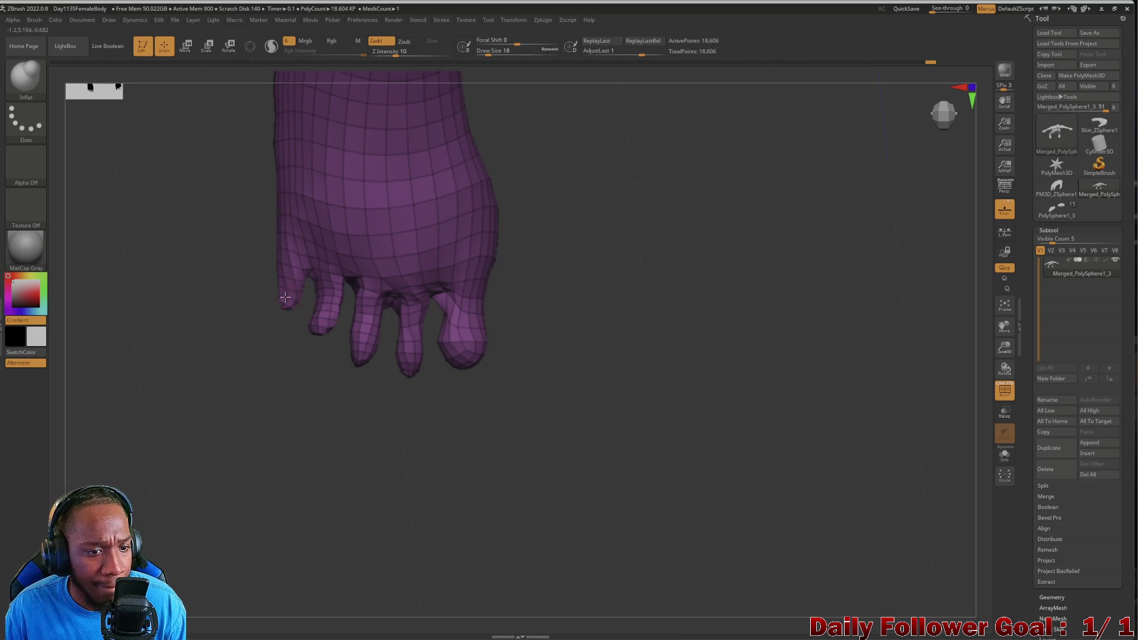
pyautogui.moveTo(247, 351)
pyautogui.mouseDown()
pyautogui.moveTo(249, 251)
pyautogui.moveTo(291, 299)
pyautogui.moveTo(234, 323)
pyautogui.moveTo(231, 350)
pyautogui.moveTo(229, 333)
pyautogui.moveTo(261, 296)
pyautogui.moveTo(208, 305)
pyautogui.moveTo(226, 308)
pyautogui.mouseUp()
pyautogui.moveTo(292, 293)
pyautogui.mouseDown(button='right')
pyautogui.moveTo(214, 323)
pyautogui.moveTo(287, 288)
pyautogui.moveTo(226, 361)
pyautogui.moveTo(231, 325)
pyautogui.moveTo(219, 302)
pyautogui.moveTo(286, 293)
pyautogui.mouseUp(button='right')
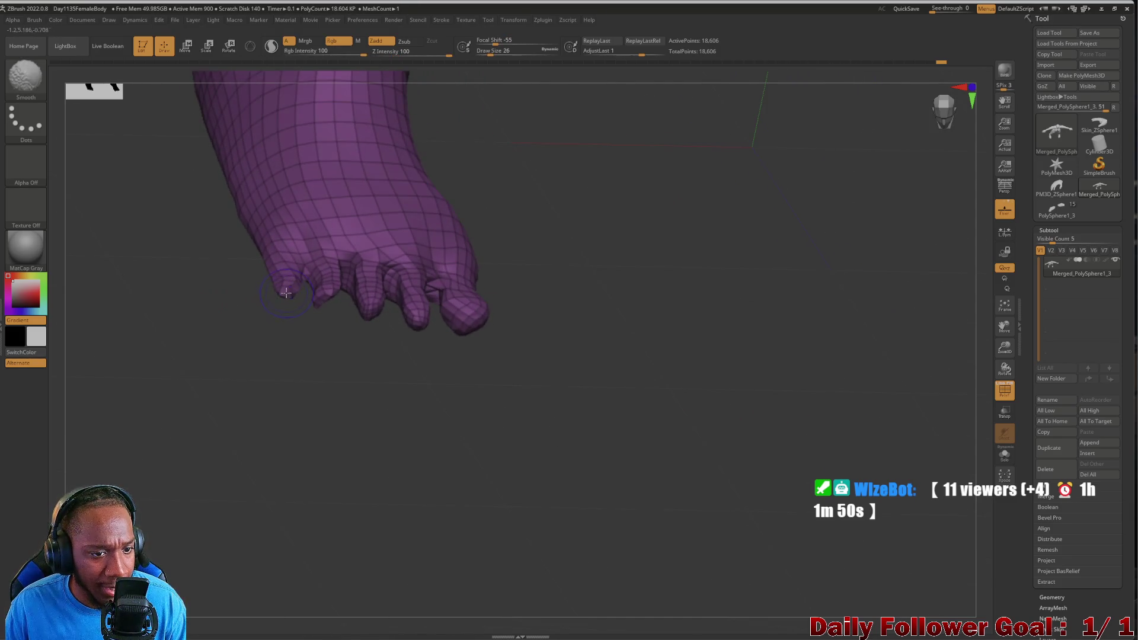
pyautogui.moveTo(224, 328)
pyautogui.mouseDown(button='right')
pyautogui.moveTo(224, 254)
pyautogui.moveTo(208, 356)
pyautogui.moveTo(216, 310)
pyautogui.moveTo(238, 292)
pyautogui.mouseUp(button='right')
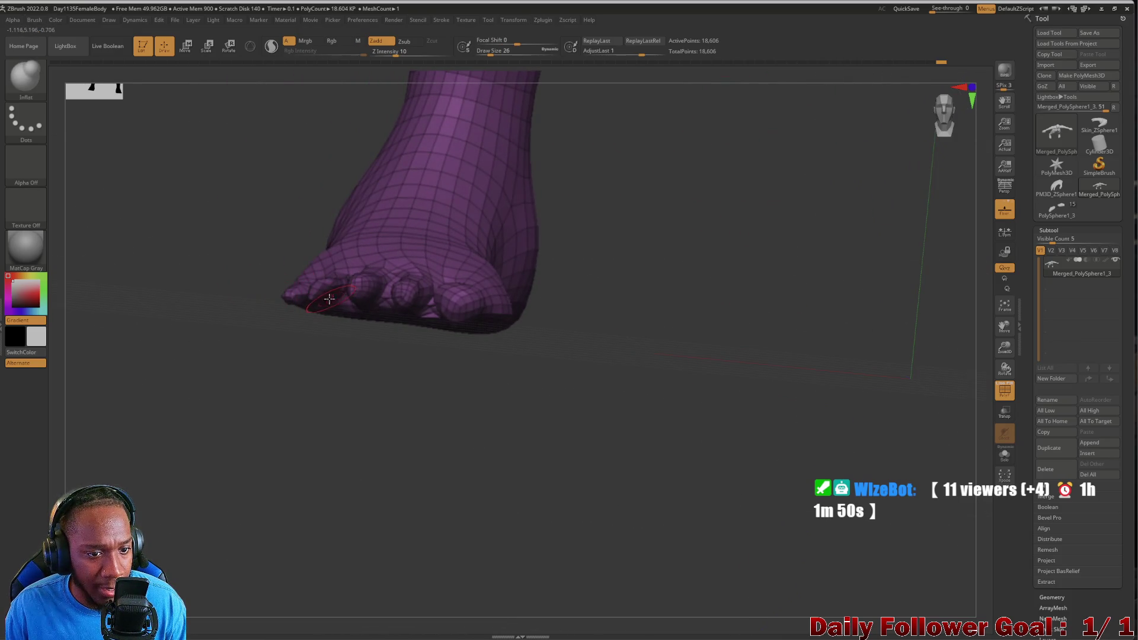
pyautogui.moveTo(284, 338)
pyautogui.mouseDown(button='right')
pyautogui.moveTo(229, 361)
pyautogui.moveTo(251, 386)
pyautogui.moveTo(252, 317)
pyautogui.moveTo(242, 382)
pyautogui.moveTo(251, 420)
pyautogui.mouseUp(button='right')
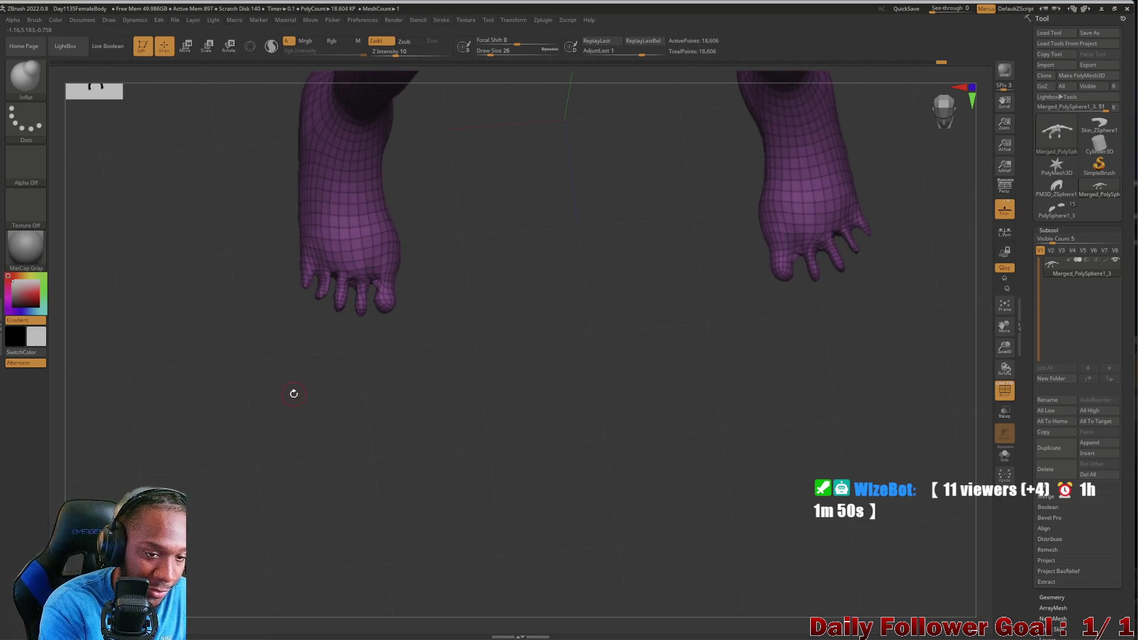
pyautogui.moveTo(275, 325)
pyautogui.mouseDown(button='right')
pyautogui.moveTo(264, 364)
pyautogui.moveTo(231, 376)
pyautogui.moveTo(271, 202)
pyautogui.moveTo(249, 401)
pyautogui.moveTo(237, 332)
pyautogui.moveTo(229, 460)
pyautogui.moveTo(233, 349)
pyautogui.moveTo(229, 549)
pyautogui.moveTo(217, 491)
pyautogui.moveTo(286, 465)
pyautogui.mouseUp(button='right')
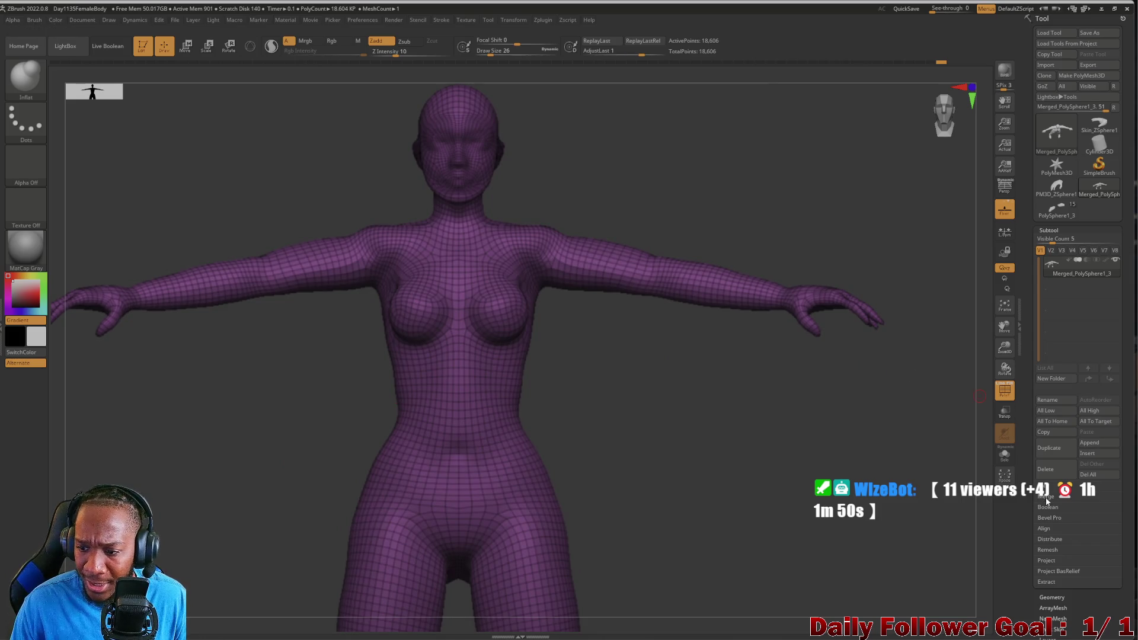
# Reveal Tool > Geometry > Modify Topology options and zoom in on the legs and feet.
pyautogui.click(1051, 596)
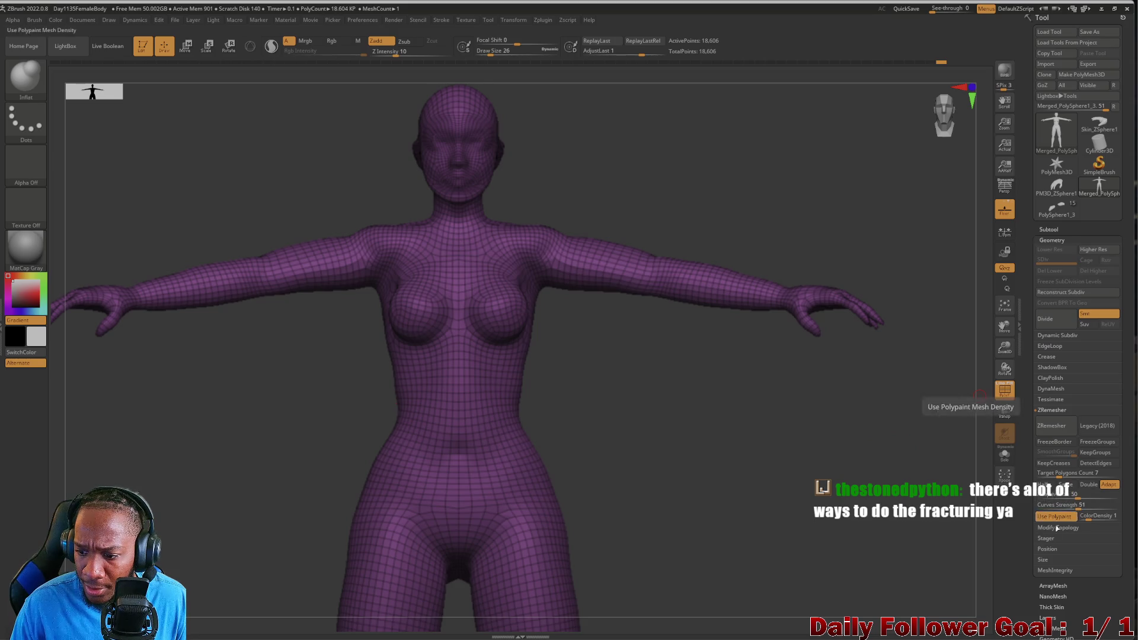
pyautogui.click(1058, 528)
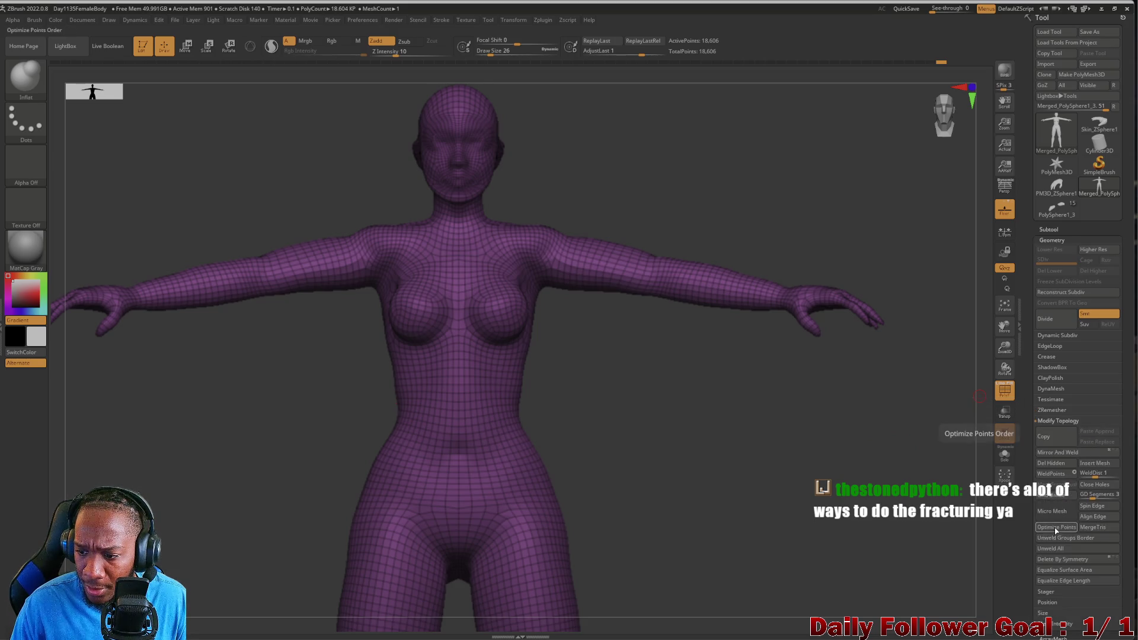
pyautogui.click(1062, 455)
pyautogui.moveTo(279, 448)
pyautogui.mouseDown()
pyautogui.moveTo(246, 272)
pyautogui.moveTo(188, 450)
pyautogui.moveTo(150, 128)
pyautogui.mouseUp()
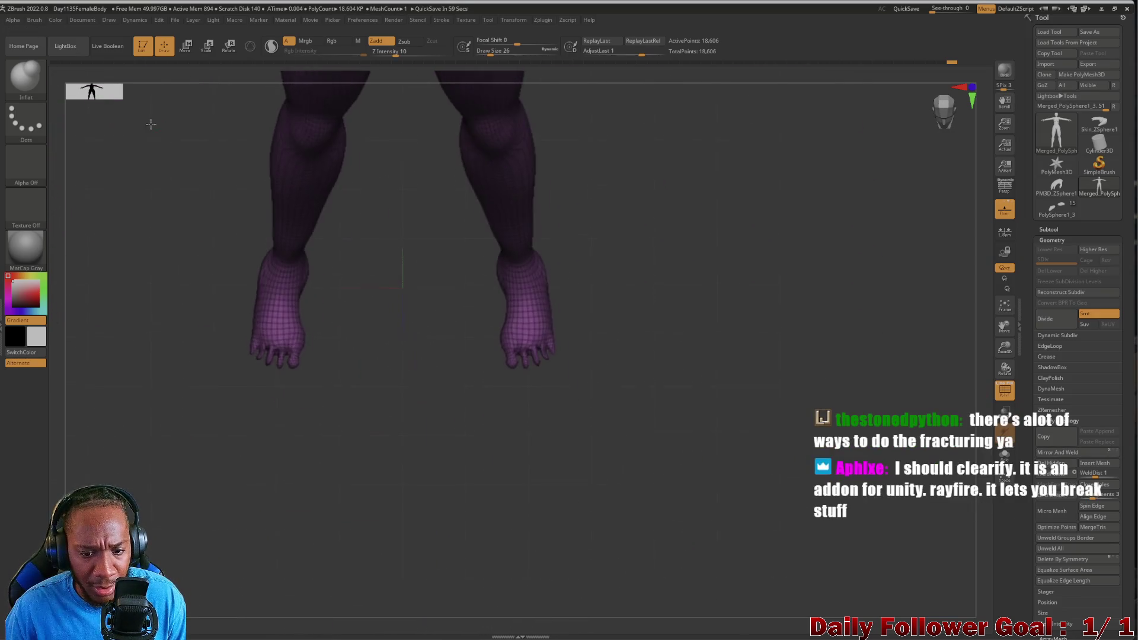
pyautogui.moveTo(381, 381)
pyautogui.mouseDown()
pyautogui.moveTo(369, 506)
pyautogui.moveTo(420, 421)
pyautogui.moveTo(409, 383)
pyautogui.moveTo(430, 350)
pyautogui.mouseUp()
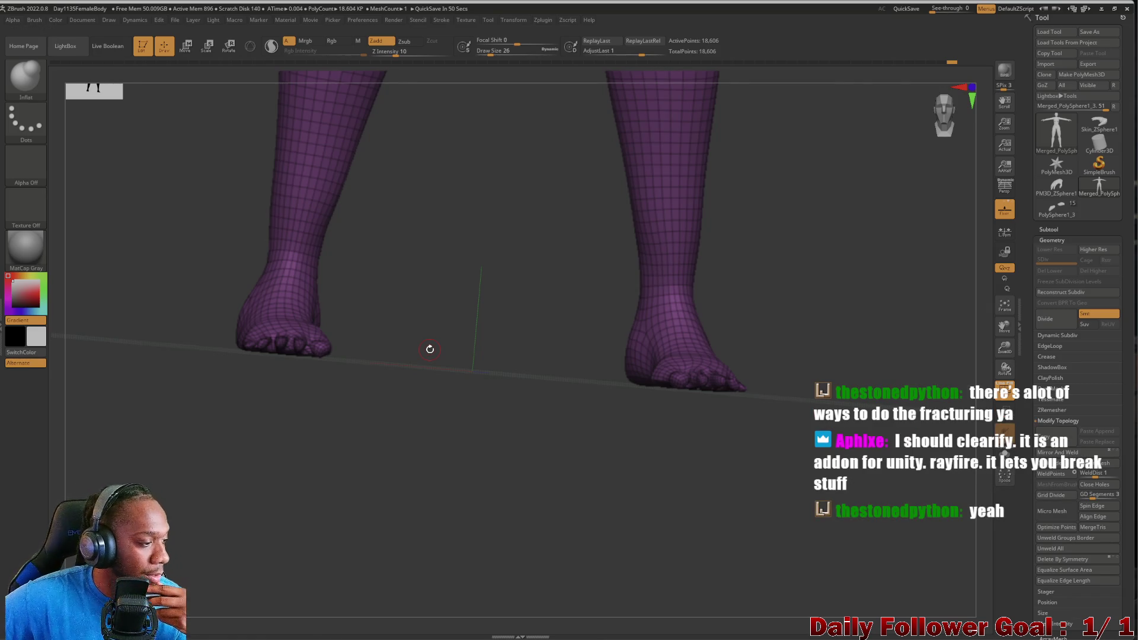
# Orbit around the toes from several angles and switch to the Move brush.
pyautogui.moveTo(128, 369)
pyautogui.mouseDown()
pyautogui.moveTo(124, 391)
pyautogui.moveTo(161, 406)
pyautogui.moveTo(181, 542)
pyautogui.moveTo(142, 427)
pyautogui.moveTo(144, 468)
pyautogui.moveTo(145, 376)
pyautogui.moveTo(185, 324)
pyautogui.mouseUp()
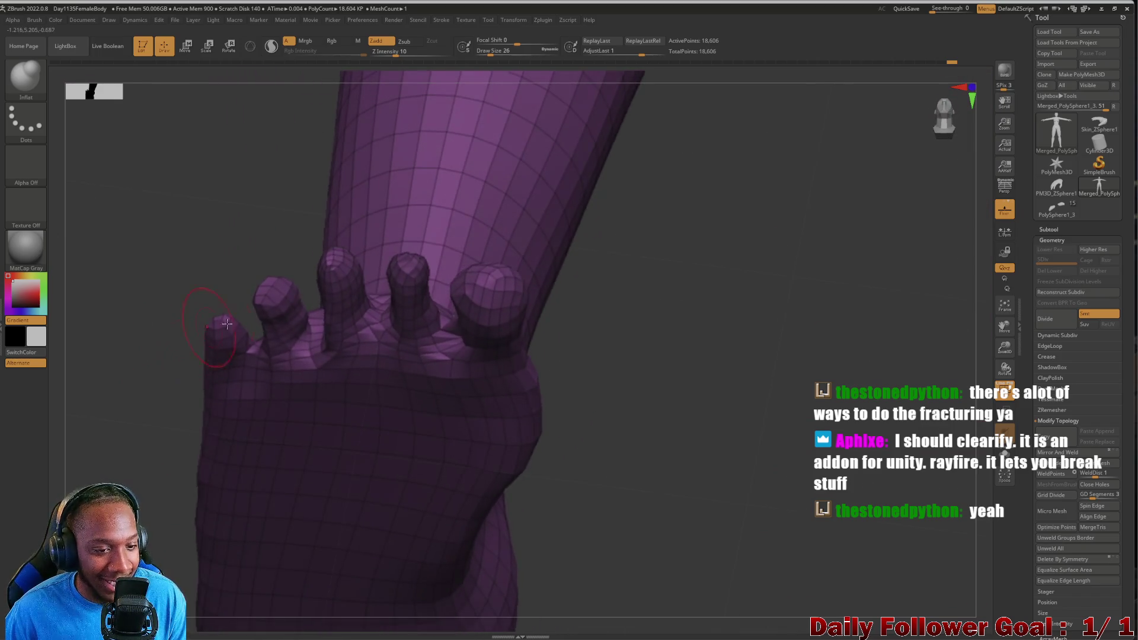
pyautogui.moveTo(202, 284)
pyautogui.mouseDown()
pyautogui.moveTo(172, 200)
pyautogui.moveTo(281, 358)
pyautogui.mouseUp()
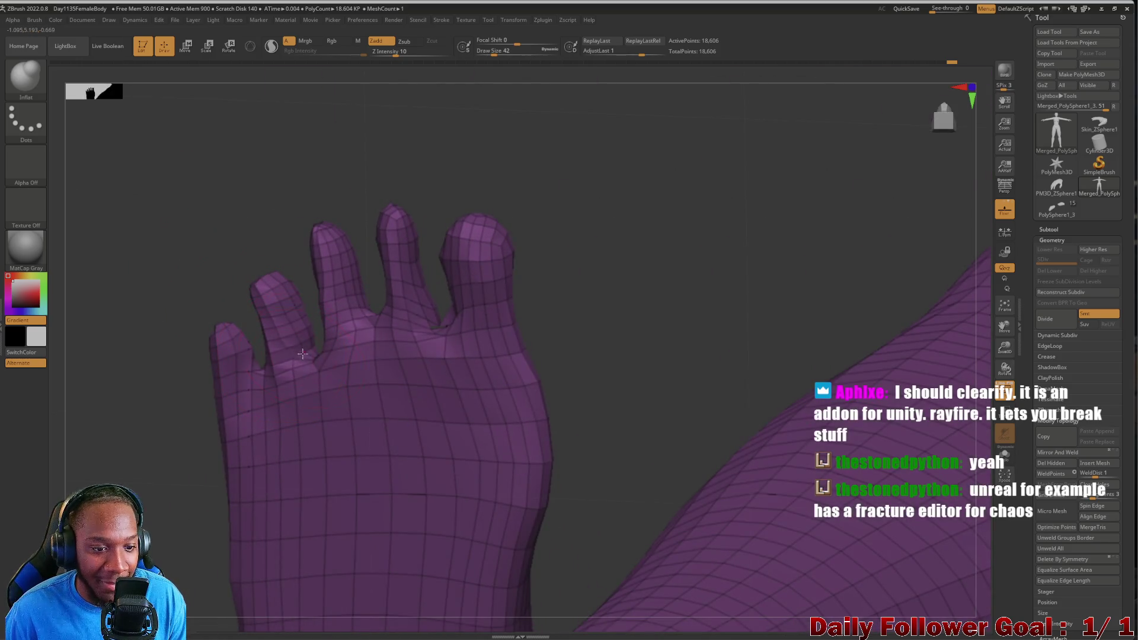
pyautogui.moveTo(200, 254)
pyautogui.mouseDown()
pyautogui.moveTo(237, 214)
pyautogui.moveTo(278, 242)
pyautogui.mouseUp()
pyautogui.moveTo(137, 239)
pyautogui.mouseDown()
pyautogui.moveTo(119, 185)
pyautogui.moveTo(363, 351)
pyautogui.mouseUp()
pyautogui.moveTo(350, 309); pyautogui.dragTo(403, 282)
pyautogui.moveTo(228, 178)
pyautogui.mouseDown()
pyautogui.moveTo(224, 300)
pyautogui.moveTo(409, 240)
pyautogui.mouseUp()
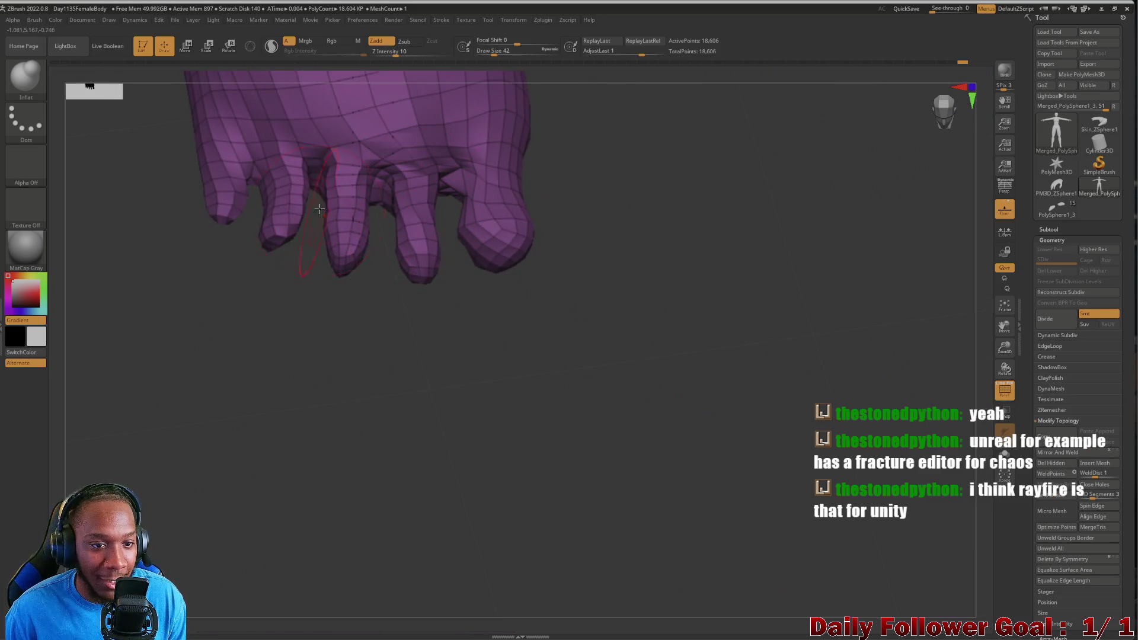
pyautogui.moveTo(215, 275); pyautogui.dragTo(222, 355)
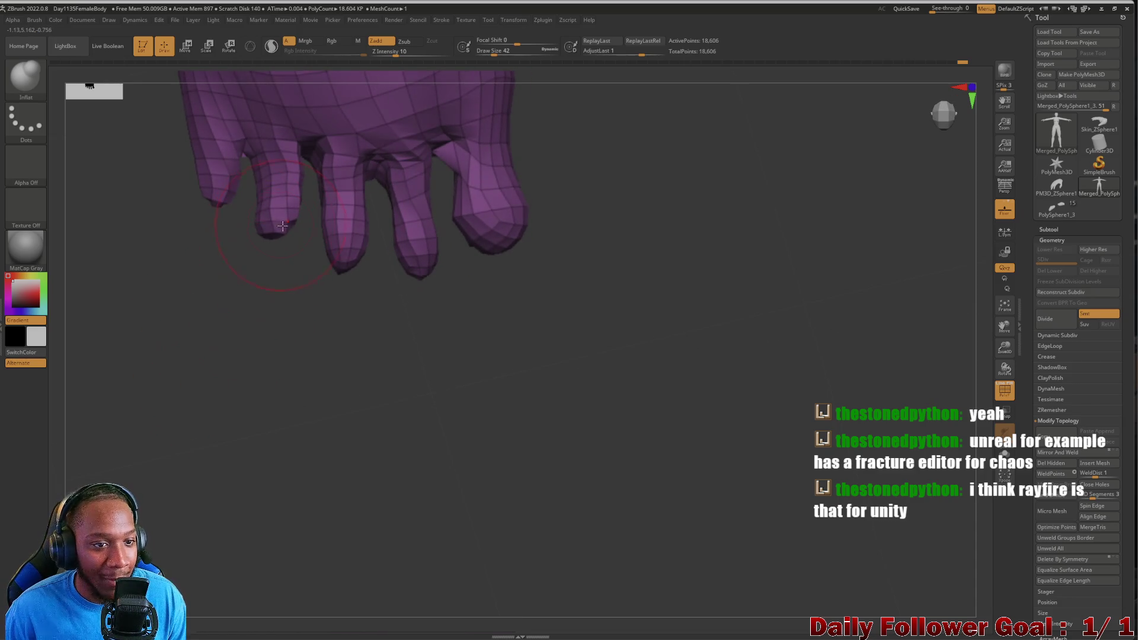
pyautogui.moveTo(224, 297)
pyautogui.mouseDown()
pyautogui.moveTo(226, 178)
pyautogui.moveTo(214, 297)
pyautogui.moveTo(201, 296)
pyautogui.mouseUp()
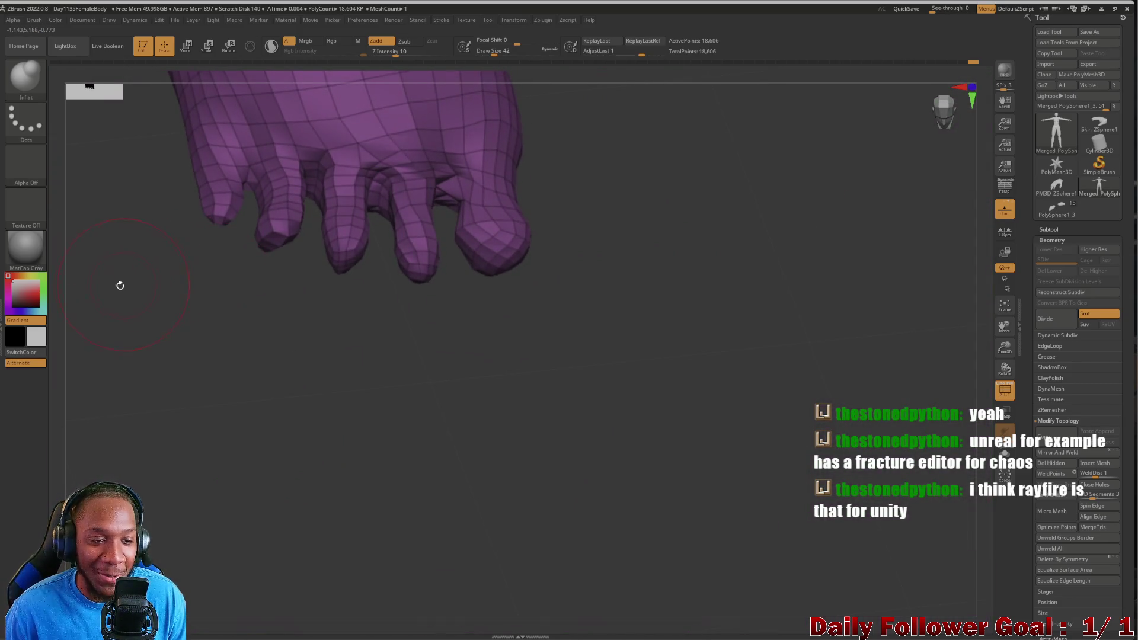
pyautogui.press('b')
pyautogui.click(239, 90)
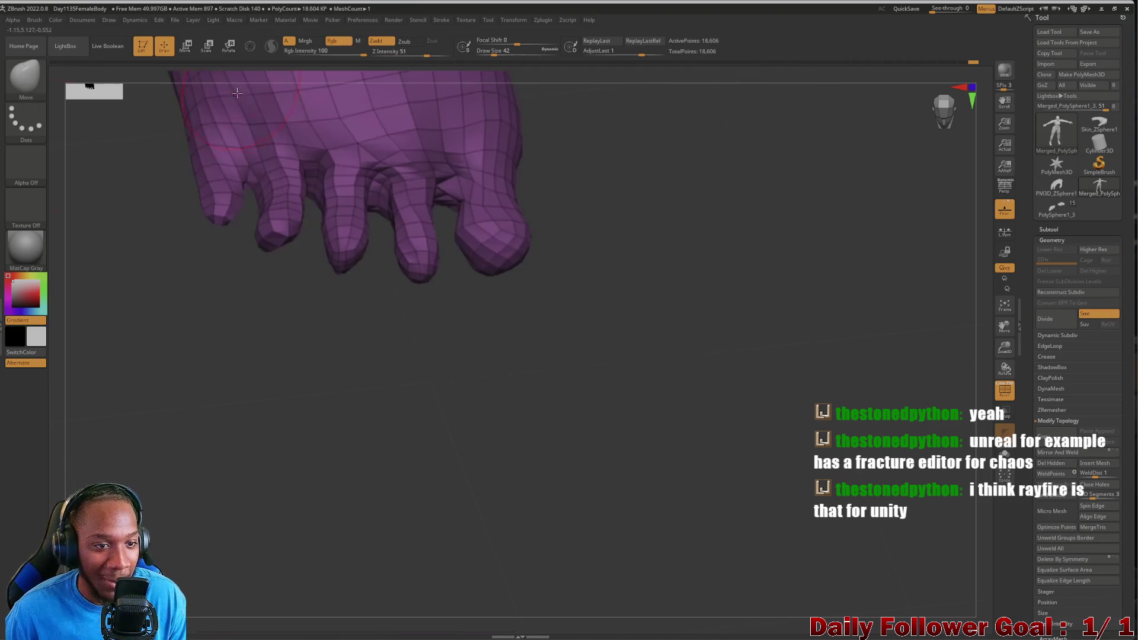
# Reshape the toes with the Move brush while orbiting around the foot.
pyautogui.moveTo(169, 330); pyautogui.dragTo(174, 390)
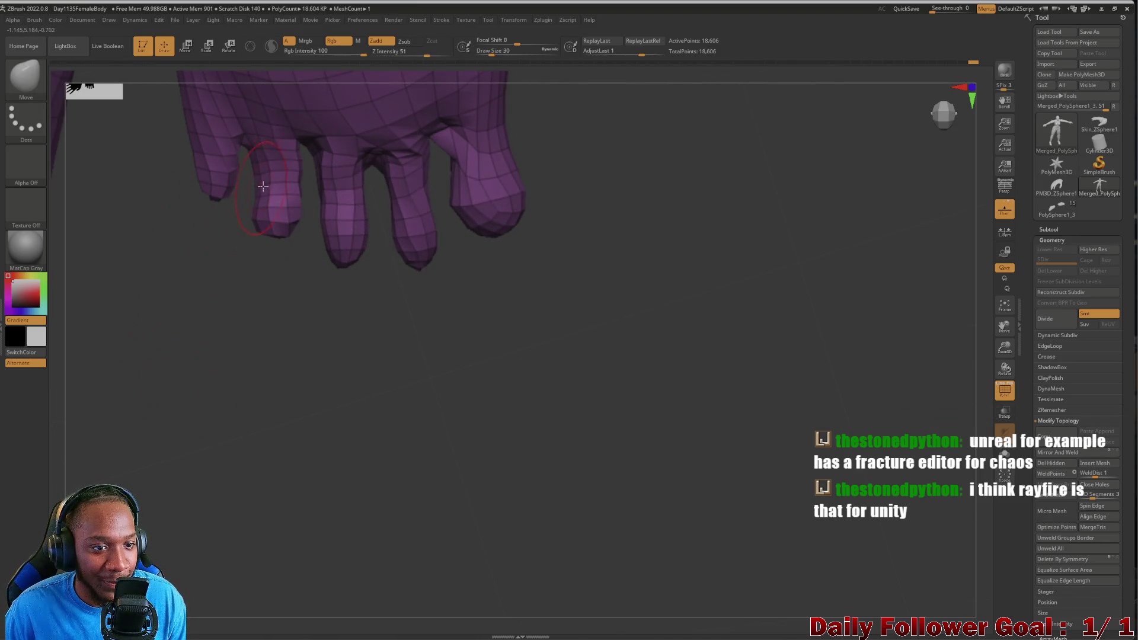
pyautogui.moveTo(236, 321)
pyautogui.mouseDown()
pyautogui.moveTo(214, 247)
pyautogui.moveTo(223, 244)
pyautogui.moveTo(232, 277)
pyautogui.mouseUp()
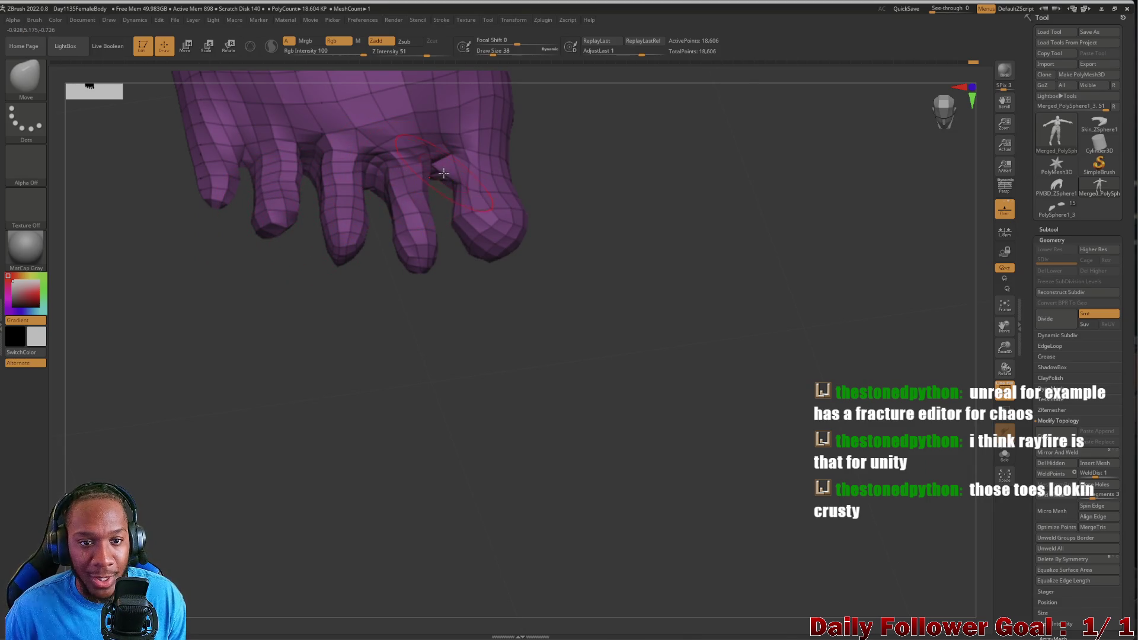
pyautogui.moveTo(311, 405)
pyautogui.mouseDown()
pyautogui.moveTo(285, 394)
pyautogui.moveTo(279, 407)
pyautogui.moveTo(283, 359)
pyautogui.moveTo(315, 509)
pyautogui.moveTo(400, 376)
pyautogui.mouseUp()
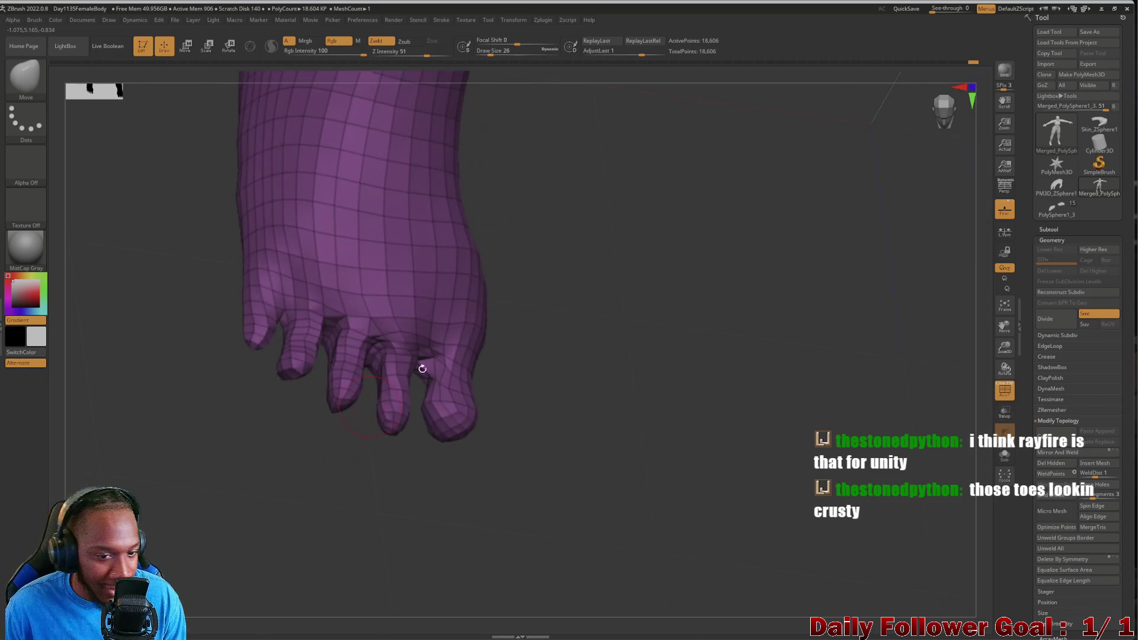
pyautogui.moveTo(599, 420)
pyautogui.mouseDown()
pyautogui.moveTo(433, 425)
pyautogui.moveTo(219, 495)
pyautogui.moveTo(407, 392)
pyautogui.mouseUp()
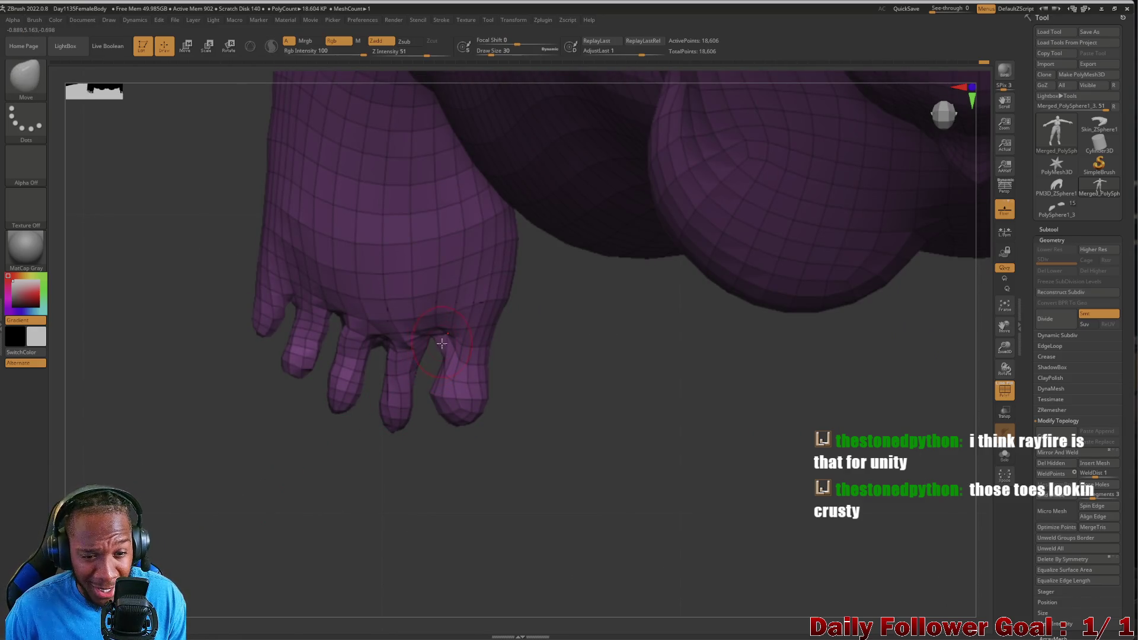
pyautogui.moveTo(385, 517)
pyautogui.mouseDown()
pyautogui.moveTo(376, 495)
pyautogui.moveTo(404, 408)
pyautogui.moveTo(192, 422)
pyautogui.moveTo(109, 389)
pyautogui.moveTo(427, 341)
pyautogui.mouseUp()
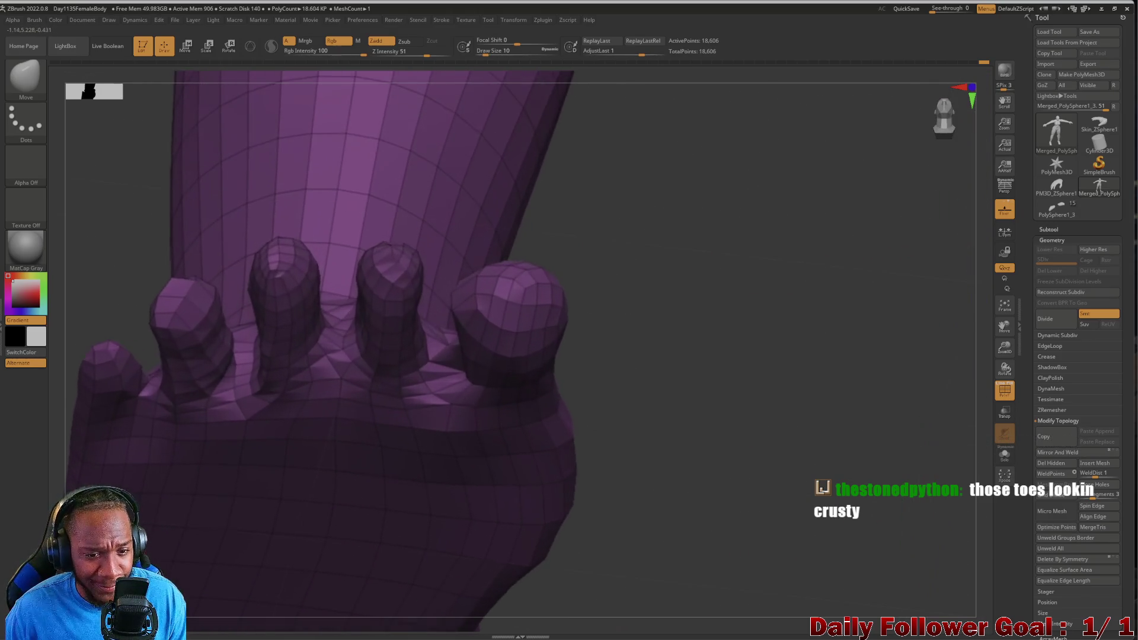
pyautogui.moveTo(634, 456)
pyautogui.mouseDown()
pyautogui.moveTo(648, 470)
pyautogui.moveTo(643, 546)
pyautogui.moveTo(655, 461)
pyautogui.moveTo(653, 526)
pyautogui.moveTo(682, 531)
pyautogui.moveTo(652, 501)
pyautogui.moveTo(683, 496)
pyautogui.moveTo(589, 457)
pyautogui.moveTo(604, 475)
pyautogui.mouseUp()
# Smooth the rough creases in the gaps between the toes using Shift.
pyautogui.press('shift')
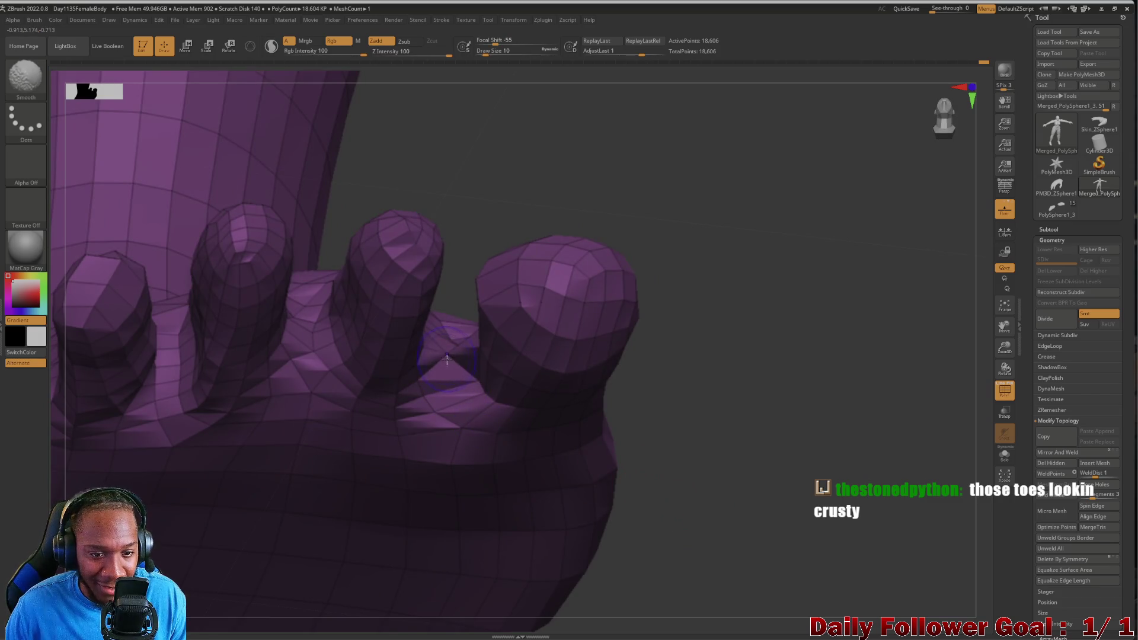
pyautogui.moveTo(662, 463)
pyautogui.mouseDown()
pyautogui.moveTo(680, 491)
pyautogui.moveTo(662, 541)
pyautogui.moveTo(660, 460)
pyautogui.moveTo(589, 466)
pyautogui.mouseUp()
pyautogui.moveTo(697, 529)
pyautogui.mouseDown()
pyautogui.moveTo(717, 478)
pyautogui.moveTo(658, 528)
pyautogui.mouseUp()
pyautogui.press('shift')
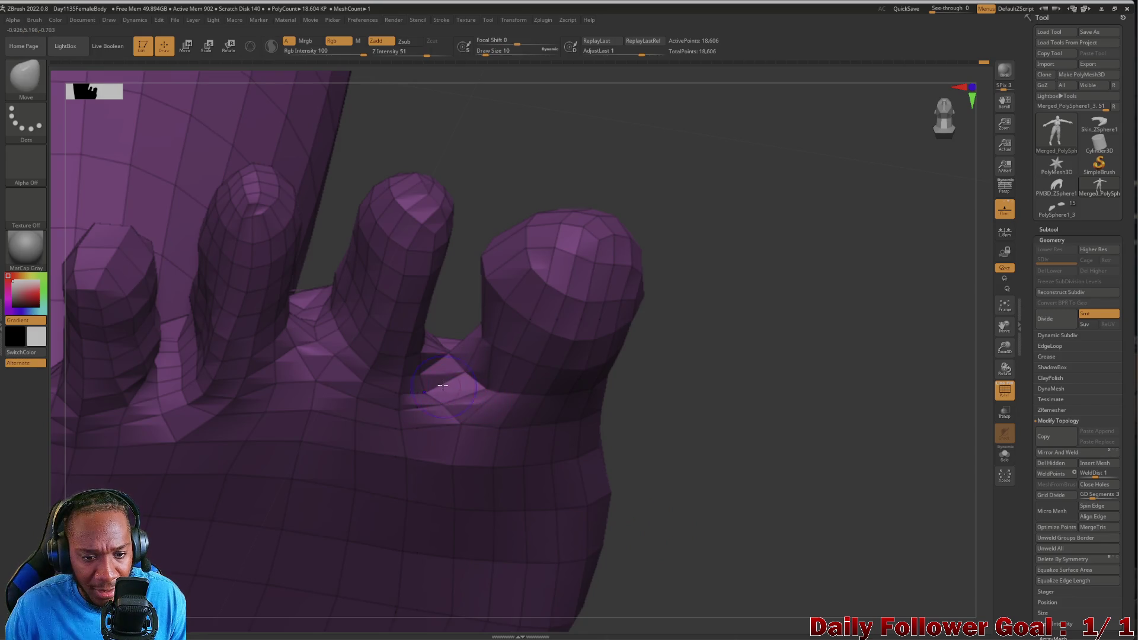
pyautogui.moveTo(658, 462)
pyautogui.mouseDown()
pyautogui.moveTo(673, 508)
pyautogui.moveTo(653, 528)
pyautogui.moveTo(656, 470)
pyautogui.moveTo(528, 465)
pyautogui.mouseUp()
pyautogui.press('shift')
pyautogui.moveTo(622, 463)
pyautogui.mouseDown()
pyautogui.moveTo(656, 493)
pyautogui.moveTo(650, 539)
pyautogui.moveTo(461, 382)
pyautogui.mouseUp()
pyautogui.keyDown('shift'); pyautogui.moveTo(451, 327); pyautogui.dragTo(443, 351); pyautogui.keyUp('shift')
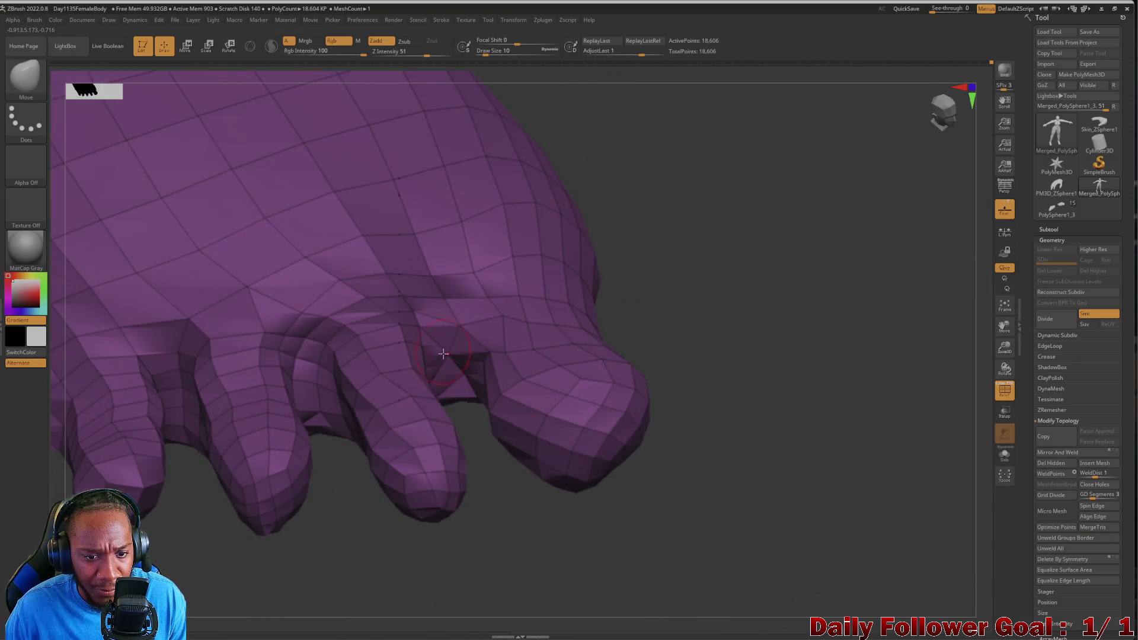
# Review the toes from the front, top and side, then frame the hips and thighs.
pyautogui.moveTo(687, 385)
pyautogui.mouseDown()
pyautogui.moveTo(701, 366)
pyautogui.moveTo(682, 330)
pyautogui.moveTo(701, 345)
pyautogui.moveTo(692, 423)
pyautogui.moveTo(607, 412)
pyautogui.moveTo(750, 407)
pyautogui.moveTo(774, 437)
pyautogui.moveTo(719, 359)
pyautogui.mouseUp()
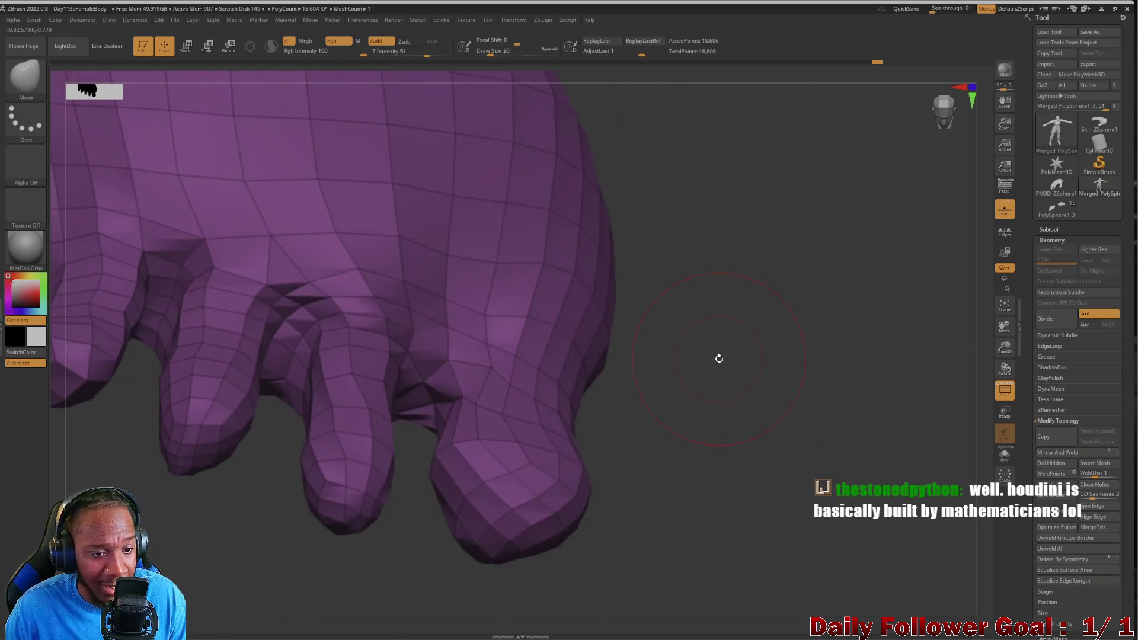
pyautogui.moveTo(652, 433)
pyautogui.mouseDown()
pyautogui.moveTo(671, 445)
pyautogui.moveTo(655, 338)
pyautogui.moveTo(495, 487)
pyautogui.mouseUp()
pyautogui.moveTo(571, 218)
pyautogui.mouseDown()
pyautogui.moveTo(650, 300)
pyautogui.moveTo(739, 297)
pyautogui.moveTo(767, 325)
pyautogui.mouseUp()
pyautogui.moveTo(833, 380)
pyautogui.mouseDown()
pyautogui.moveTo(762, 214)
pyautogui.moveTo(682, 297)
pyautogui.moveTo(666, 397)
pyautogui.moveTo(196, 384)
pyautogui.moveTo(213, 414)
pyautogui.moveTo(211, 292)
pyautogui.moveTo(178, 411)
pyautogui.moveTo(193, 447)
pyautogui.moveTo(229, 393)
pyautogui.moveTo(191, 319)
pyautogui.moveTo(193, 346)
pyautogui.moveTo(214, 264)
pyautogui.moveTo(208, 422)
pyautogui.moveTo(194, 409)
pyautogui.moveTo(211, 320)
pyautogui.moveTo(219, 355)
pyautogui.moveTo(208, 287)
pyautogui.moveTo(203, 452)
pyautogui.moveTo(216, 386)
pyautogui.mouseUp()
pyautogui.moveTo(214, 470)
pyautogui.mouseDown()
pyautogui.moveTo(206, 376)
pyautogui.moveTo(216, 504)
pyautogui.mouseUp()
pyautogui.moveTo(215, 281)
pyautogui.mouseDown()
pyautogui.moveTo(198, 386)
pyautogui.moveTo(218, 251)
pyautogui.moveTo(221, 514)
pyautogui.moveTo(198, 389)
pyautogui.moveTo(241, 406)
pyautogui.moveTo(256, 490)
pyautogui.moveTo(186, 465)
pyautogui.moveTo(216, 304)
pyautogui.moveTo(181, 552)
pyautogui.mouseUp()
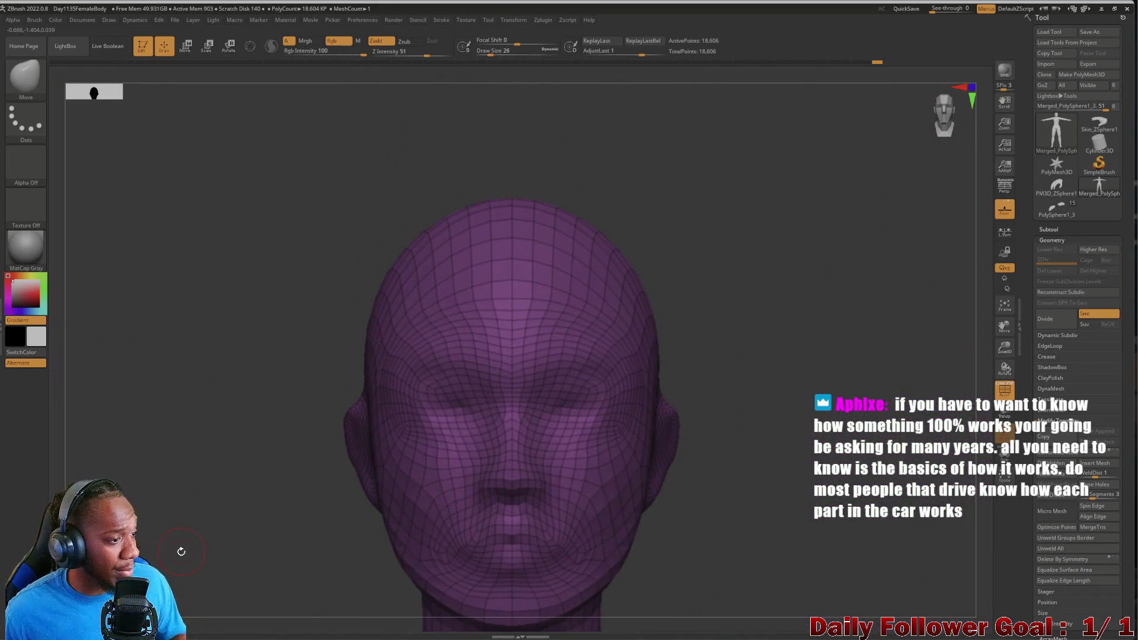
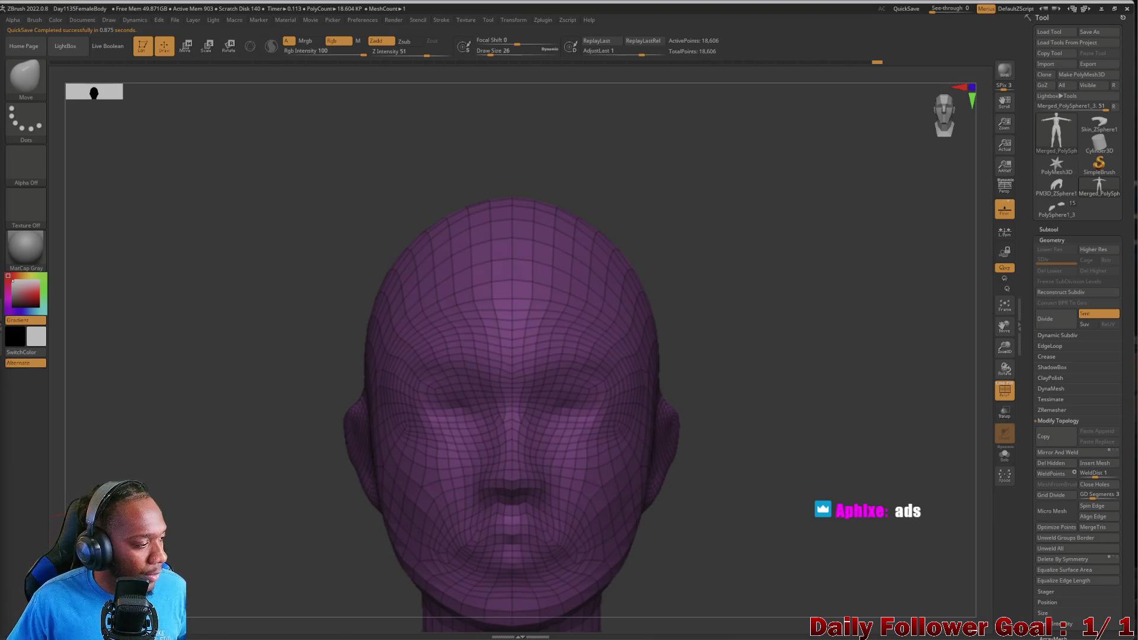
# Recentre the head and zoom into a close, centred side view.
pyautogui.moveTo(109, 427)
pyautogui.keyDown('alt'); pyautogui.mouseDown()
pyautogui.moveTo(367, 409)
pyautogui.moveTo(324, 449)
pyautogui.mouseUp(); pyautogui.keyUp('alt')
pyautogui.press('f')
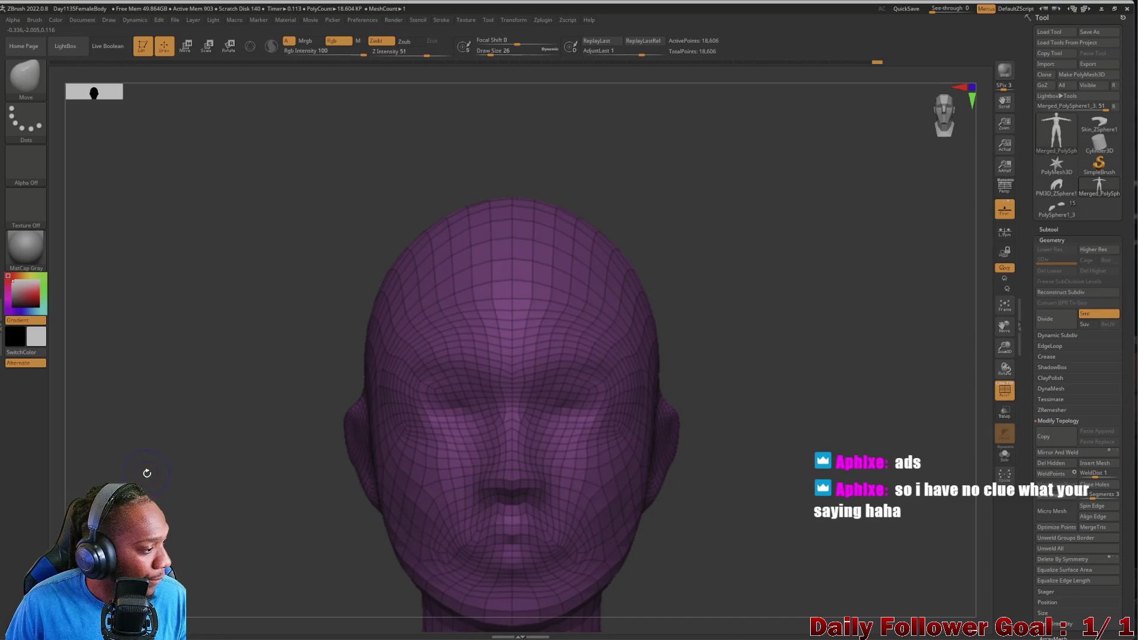
pyautogui.hotkey('ctrl', 'n')
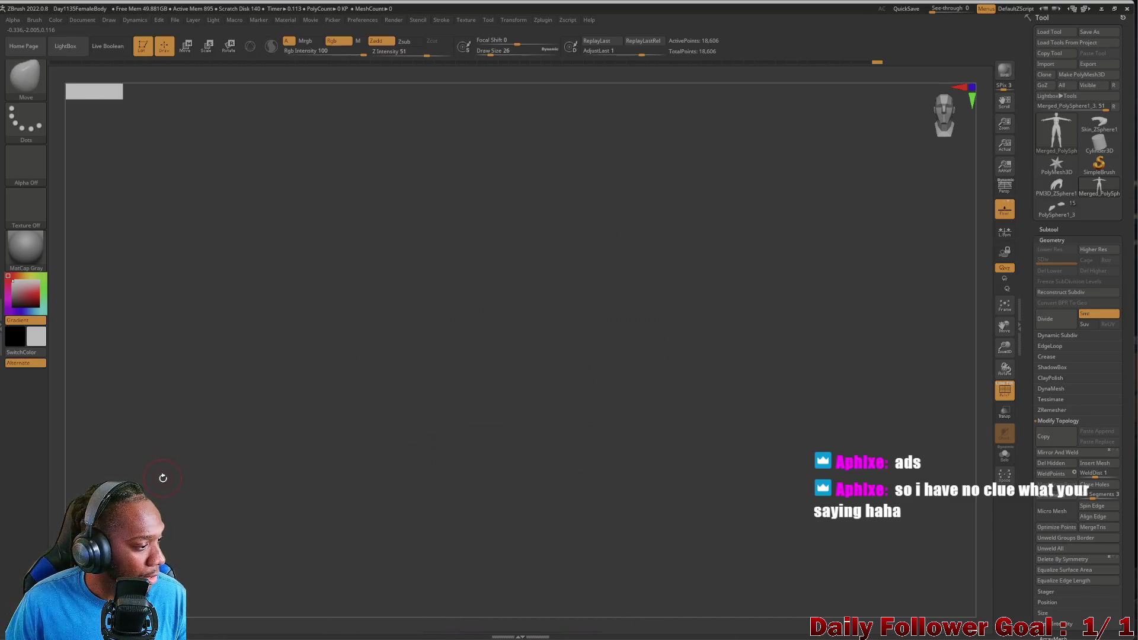
pyautogui.hotkey('ctrl', 'z')
pyautogui.moveTo(168, 276)
pyautogui.mouseDown()
pyautogui.moveTo(173, 318)
pyautogui.moveTo(191, 310)
pyautogui.moveTo(391, 328)
pyautogui.moveTo(328, 364)
pyautogui.moveTo(356, 382)
pyautogui.moveTo(89, 343)
pyautogui.moveTo(135, 398)
pyautogui.moveTo(70, 385)
pyautogui.moveTo(242, 399)
pyautogui.moveTo(427, 383)
pyautogui.moveTo(197, 367)
pyautogui.moveTo(338, 348)
pyautogui.moveTo(361, 371)
pyautogui.mouseUp()
pyautogui.keyDown('alt'); pyautogui.moveTo(454, 353); pyautogui.dragTo(308, 376); pyautogui.keyUp('alt')
# Shrink the brush and orbit the head from three-quarter and profile views to a front view with shoulders.
pyautogui.press('[')
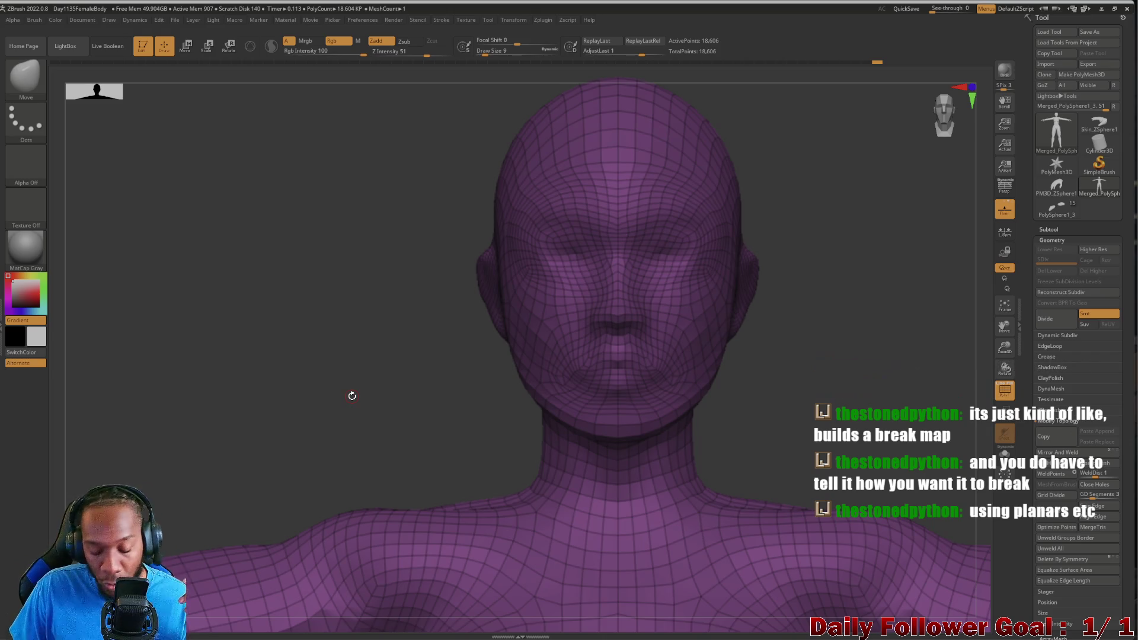
pyautogui.moveTo(295, 399)
pyautogui.mouseDown()
pyautogui.moveTo(155, 427)
pyautogui.moveTo(223, 433)
pyautogui.moveTo(176, 407)
pyautogui.moveTo(240, 427)
pyautogui.moveTo(190, 415)
pyautogui.mouseUp()
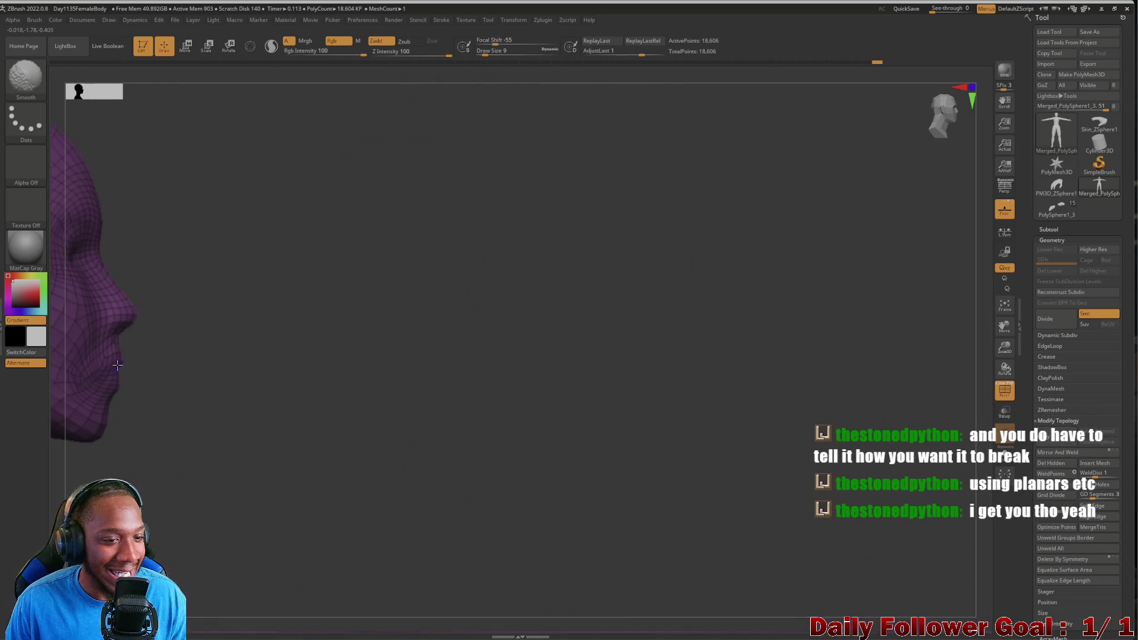
pyautogui.keyDown('alt'); pyautogui.moveTo(277, 425); pyautogui.dragTo(537, 415); pyautogui.keyUp('alt')
pyautogui.moveTo(168, 419)
pyautogui.mouseDown()
pyautogui.moveTo(158, 425)
pyautogui.moveTo(228, 430)
pyautogui.moveTo(218, 414)
pyautogui.mouseUp()
pyautogui.moveTo(549, 419)
pyautogui.mouseDown()
pyautogui.moveTo(272, 414)
pyautogui.moveTo(436, 601)
pyautogui.mouseUp()
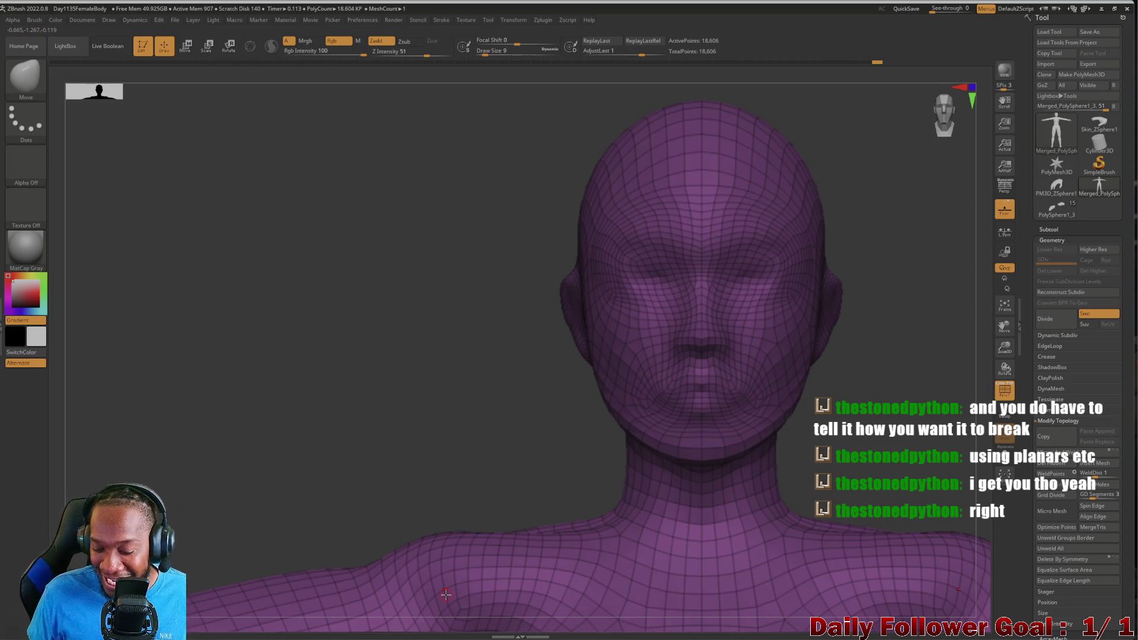
pyautogui.moveTo(368, 392)
pyautogui.mouseDown()
pyautogui.moveTo(376, 411)
pyautogui.moveTo(294, 348)
pyautogui.moveTo(294, 438)
pyautogui.moveTo(374, 284)
pyautogui.moveTo(315, 409)
pyautogui.moveTo(332, 436)
pyautogui.mouseUp()
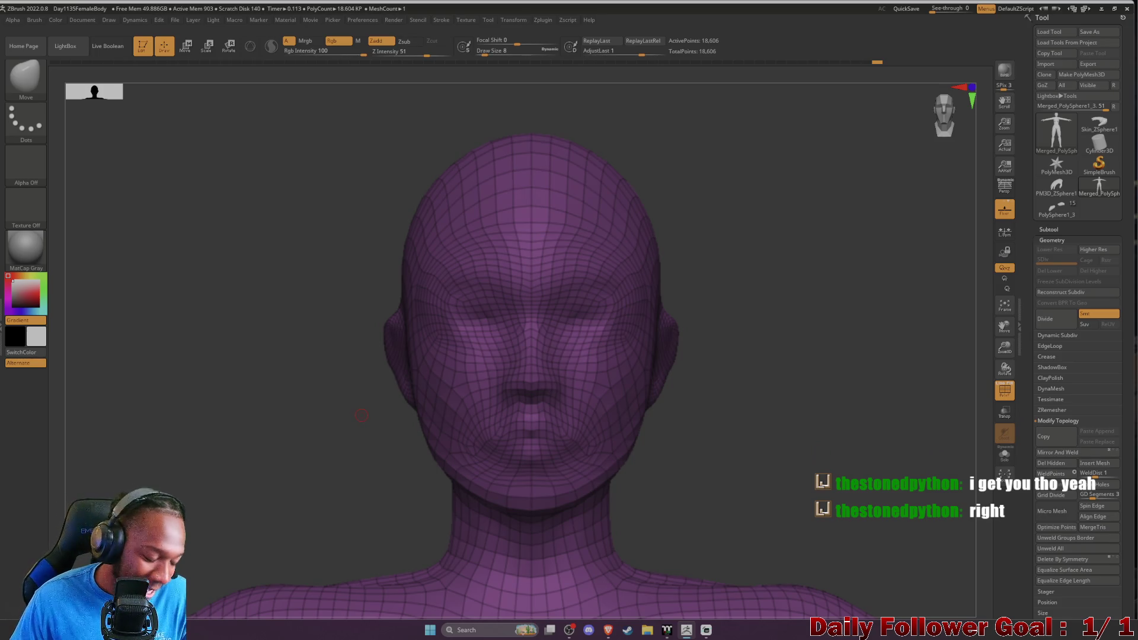
# Enlarge the front view, turn to three-quarter, reduce Draw Size to 14 and bring up the brush list.
pyautogui.moveTo(259, 383)
pyautogui.mouseDown()
pyautogui.moveTo(285, 447)
pyautogui.moveTo(259, 473)
pyautogui.moveTo(227, 468)
pyautogui.moveTo(303, 492)
pyautogui.moveTo(562, 344)
pyautogui.moveTo(426, 447)
pyautogui.moveTo(132, 325)
pyautogui.moveTo(371, 389)
pyautogui.moveTo(303, 366)
pyautogui.moveTo(231, 376)
pyautogui.moveTo(336, 353)
pyautogui.moveTo(305, 381)
pyautogui.mouseUp()
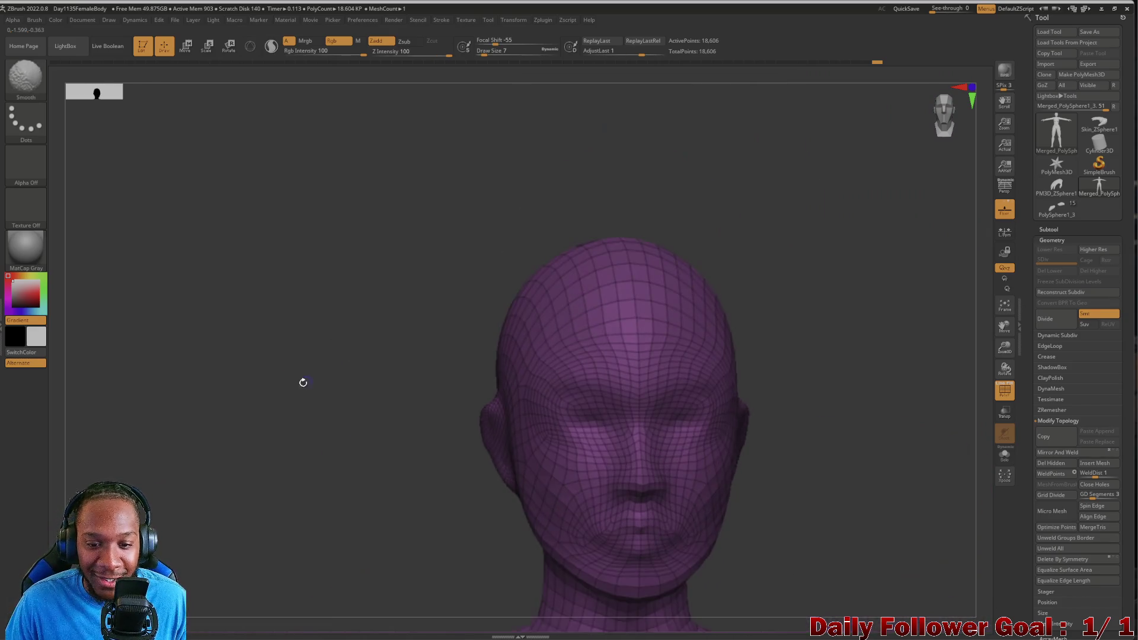
pyautogui.moveTo(353, 472)
pyautogui.mouseDown()
pyautogui.moveTo(267, 369)
pyautogui.moveTo(275, 399)
pyautogui.moveTo(185, 414)
pyautogui.moveTo(275, 256)
pyautogui.moveTo(266, 444)
pyautogui.moveTo(273, 421)
pyautogui.moveTo(232, 371)
pyautogui.moveTo(246, 522)
pyautogui.moveTo(293, 230)
pyautogui.moveTo(265, 565)
pyautogui.mouseUp()
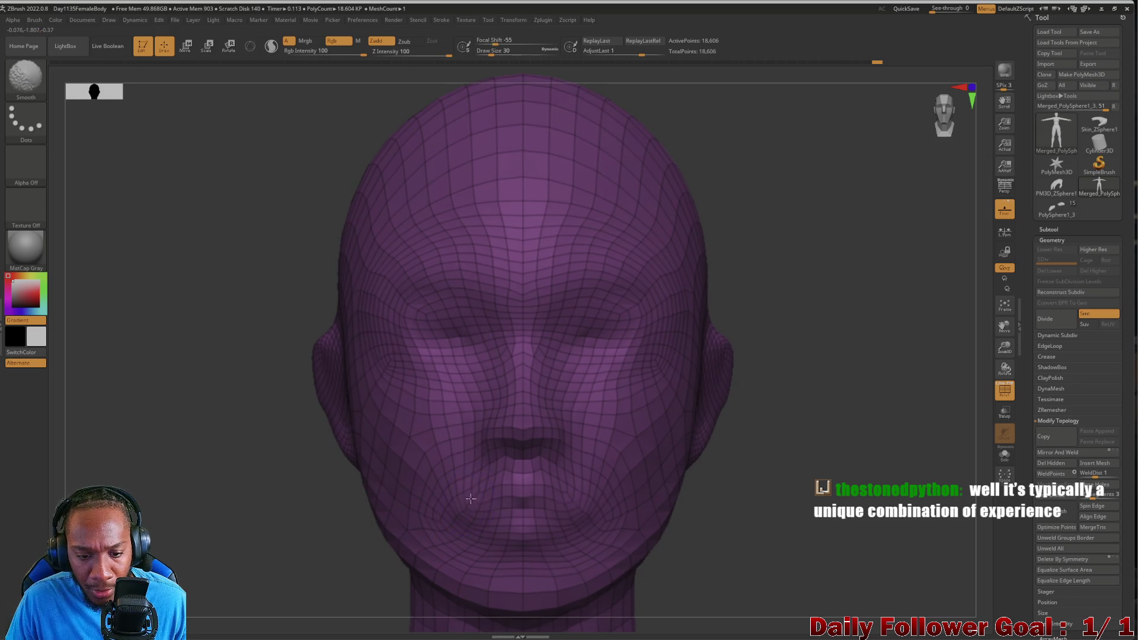
pyautogui.moveTo(295, 566)
pyautogui.mouseDown()
pyautogui.moveTo(244, 557)
pyautogui.moveTo(282, 564)
pyautogui.moveTo(266, 564)
pyautogui.moveTo(240, 492)
pyautogui.mouseUp()
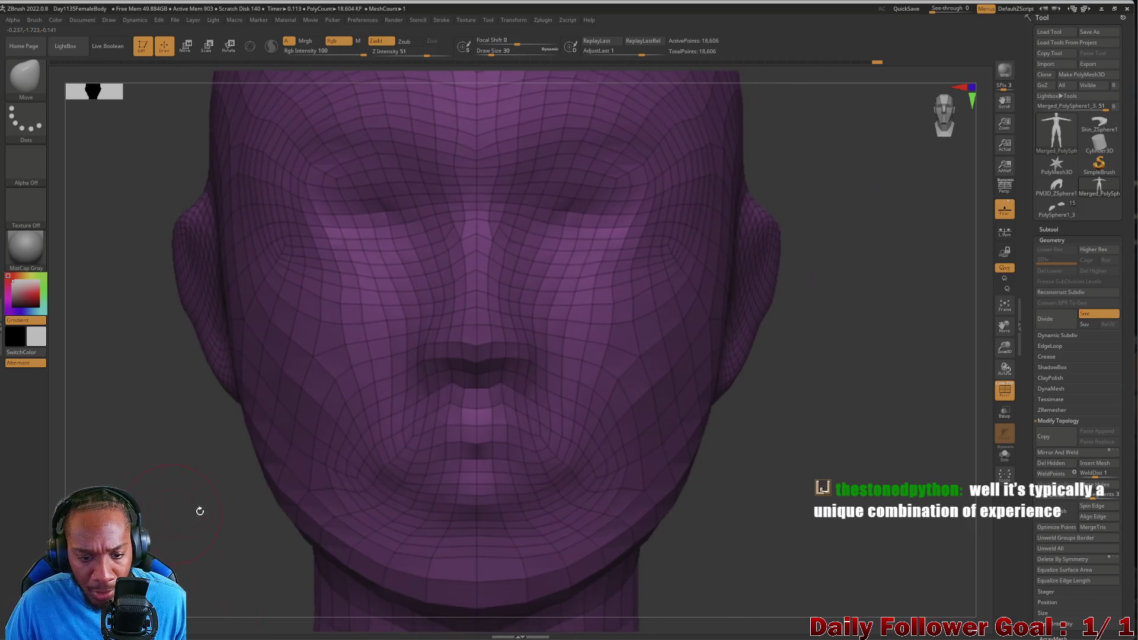
pyautogui.press('[')
pyautogui.press('[')
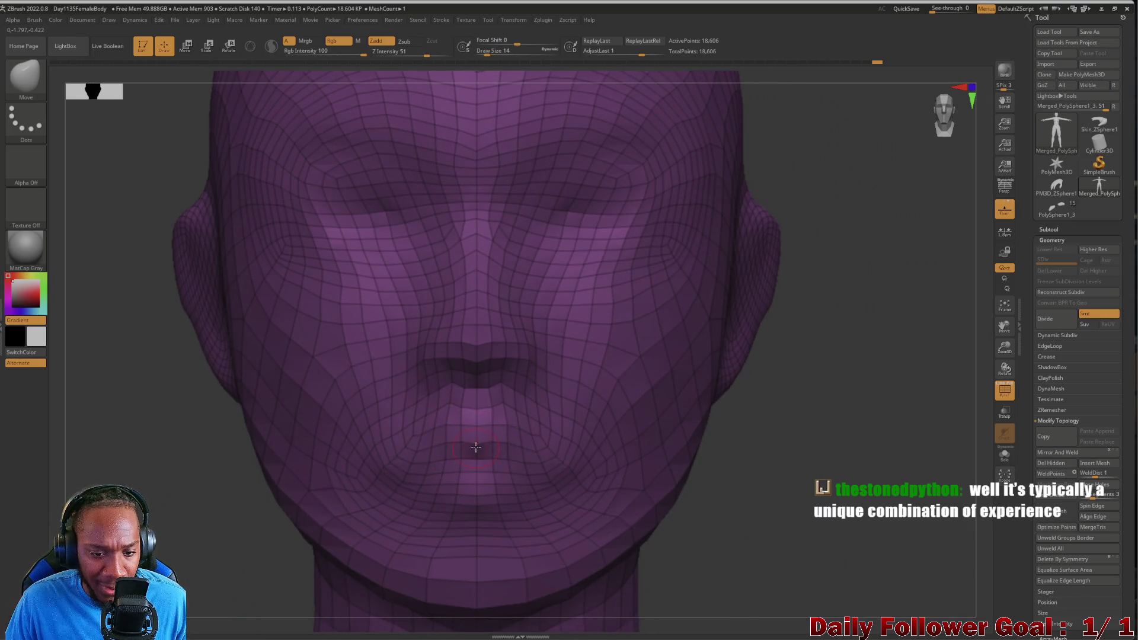
pyautogui.press('b')
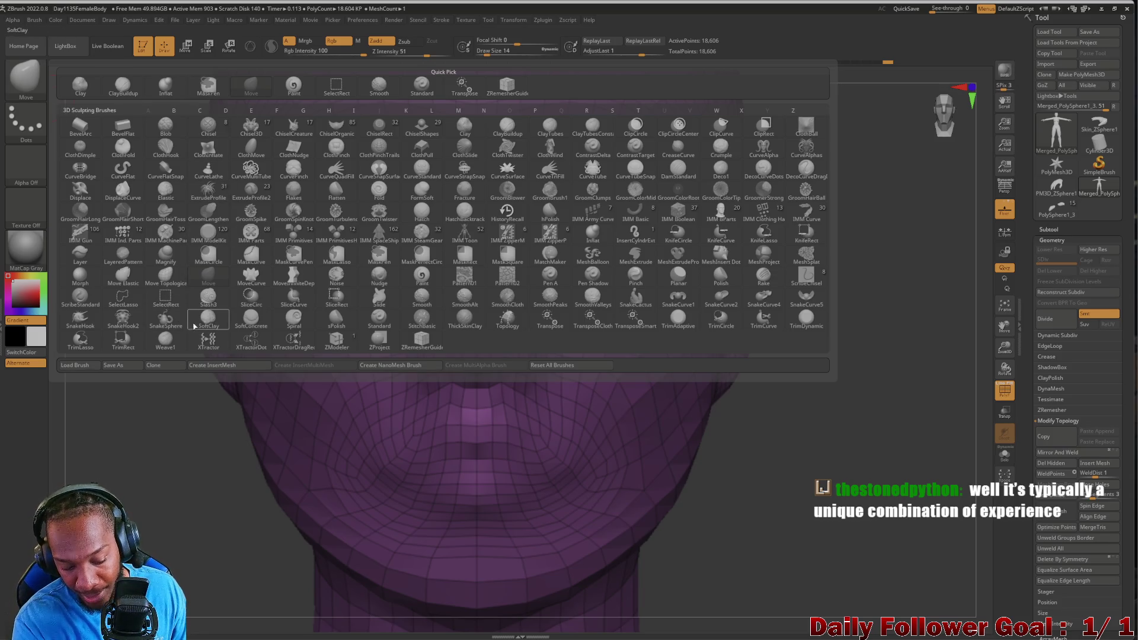
# Pick DamStandard at Draw Size 9 and carve a crease along the lip line.
pyautogui.press('d')
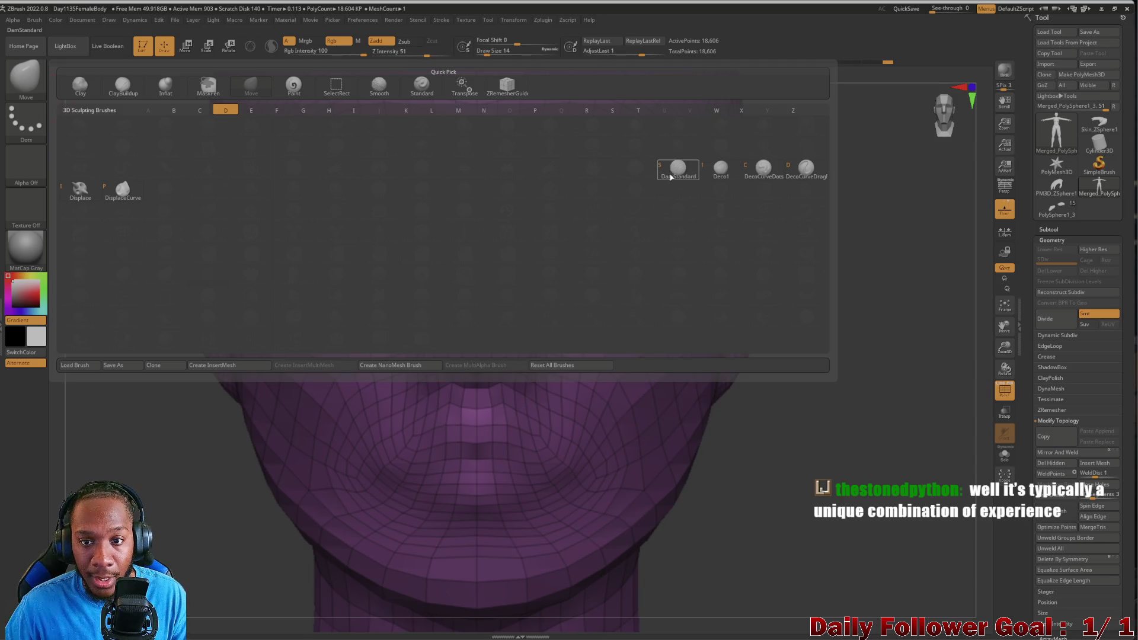
pyautogui.press('s')
pyautogui.moveTo(206, 541)
pyautogui.mouseDown()
pyautogui.moveTo(148, 534)
pyautogui.moveTo(173, 533)
pyautogui.mouseUp()
pyautogui.press('[')
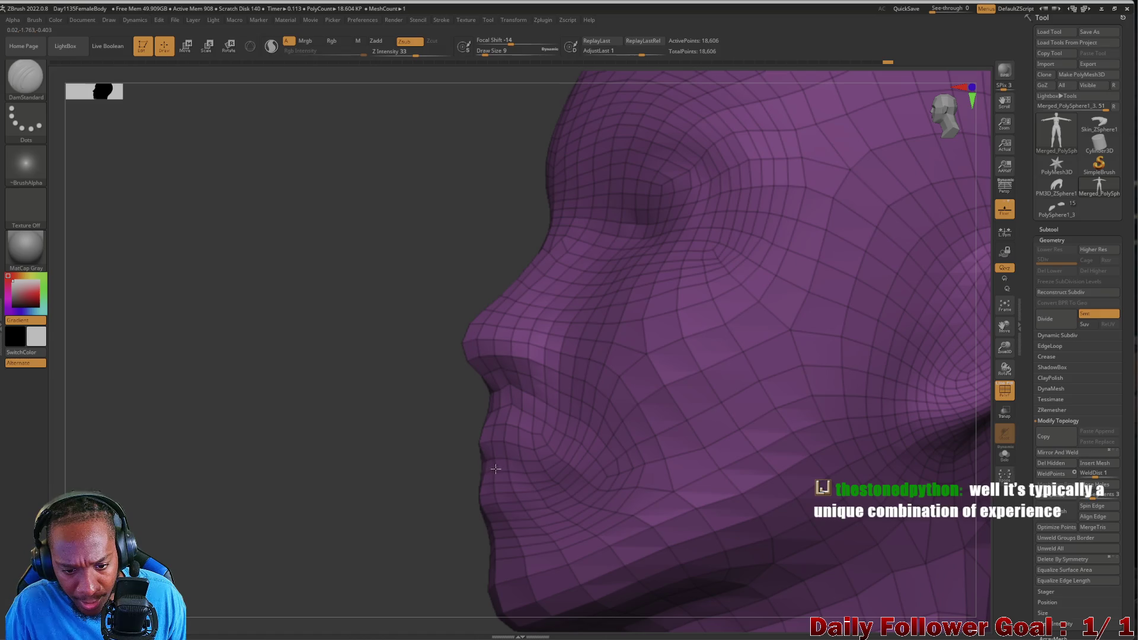
pyautogui.moveTo(507, 471); pyautogui.dragTo(532, 472)
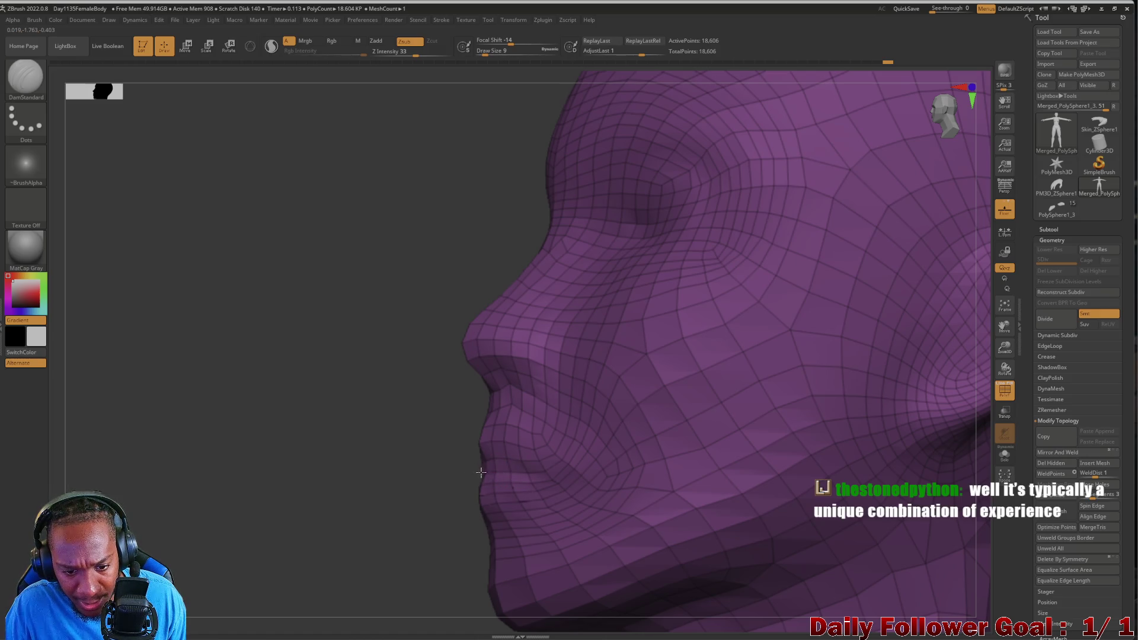
# Check the mouth crease from both profiles and from below, then reopen the brush choices.
pyautogui.moveTo(333, 478); pyautogui.dragTo(474, 473)
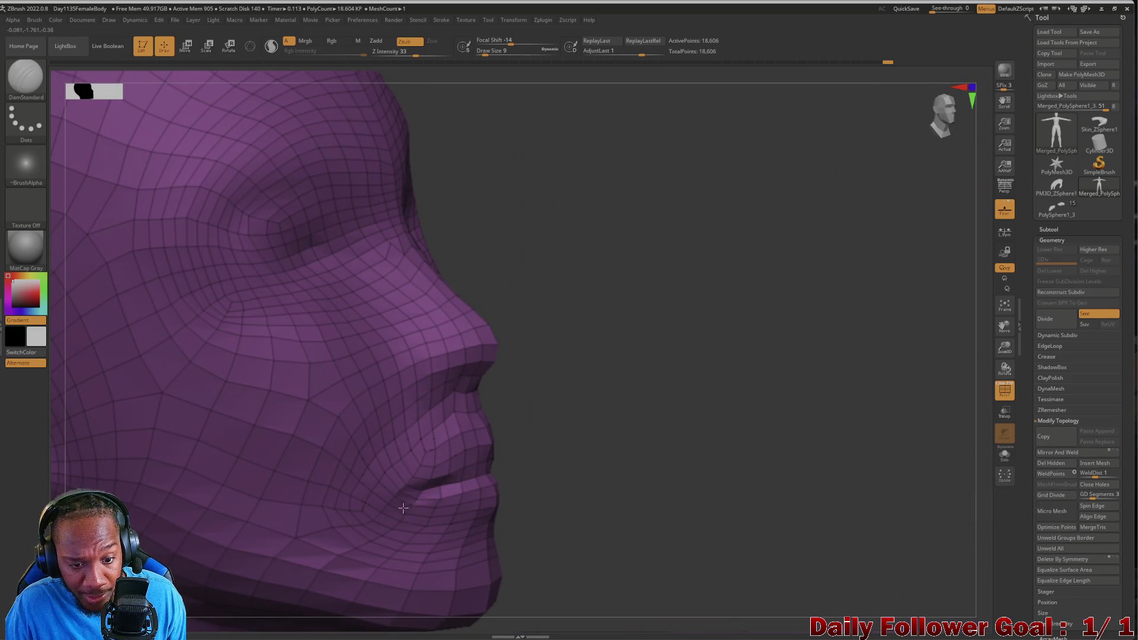
pyautogui.moveTo(531, 476)
pyautogui.mouseDown()
pyautogui.moveTo(613, 482)
pyautogui.moveTo(504, 479)
pyautogui.mouseUp()
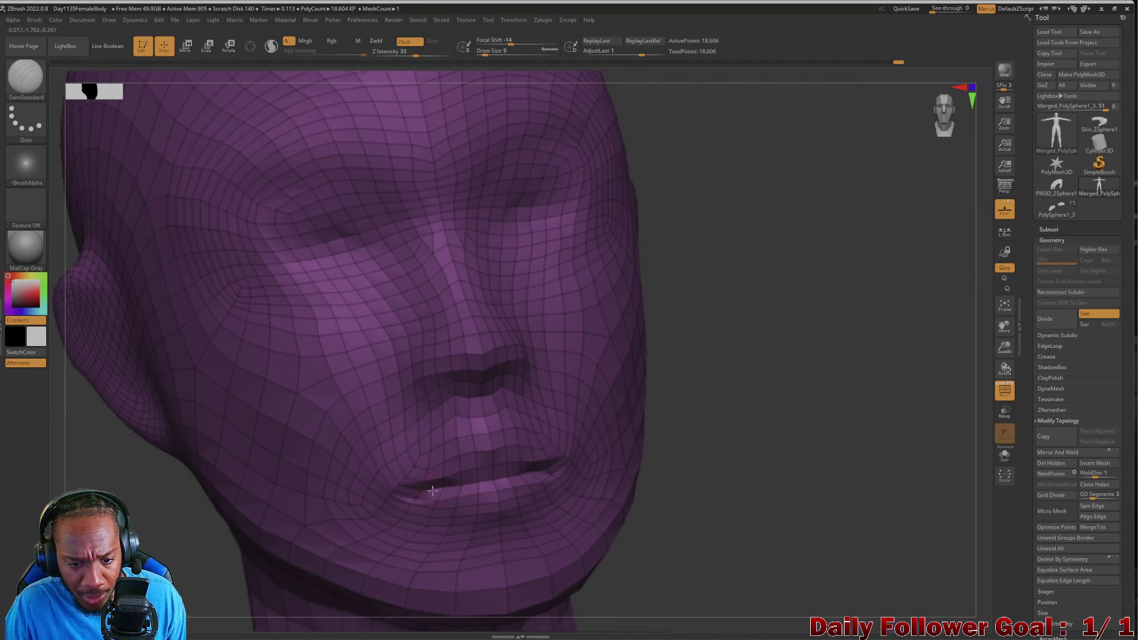
pyautogui.moveTo(211, 546)
pyautogui.mouseDown()
pyautogui.moveTo(167, 538)
pyautogui.moveTo(165, 497)
pyautogui.moveTo(197, 518)
pyautogui.moveTo(466, 479)
pyautogui.mouseUp()
pyautogui.moveTo(732, 446)
pyautogui.mouseDown()
pyautogui.moveTo(508, 462)
pyautogui.moveTo(486, 450)
pyautogui.moveTo(356, 509)
pyautogui.moveTo(177, 498)
pyautogui.mouseUp()
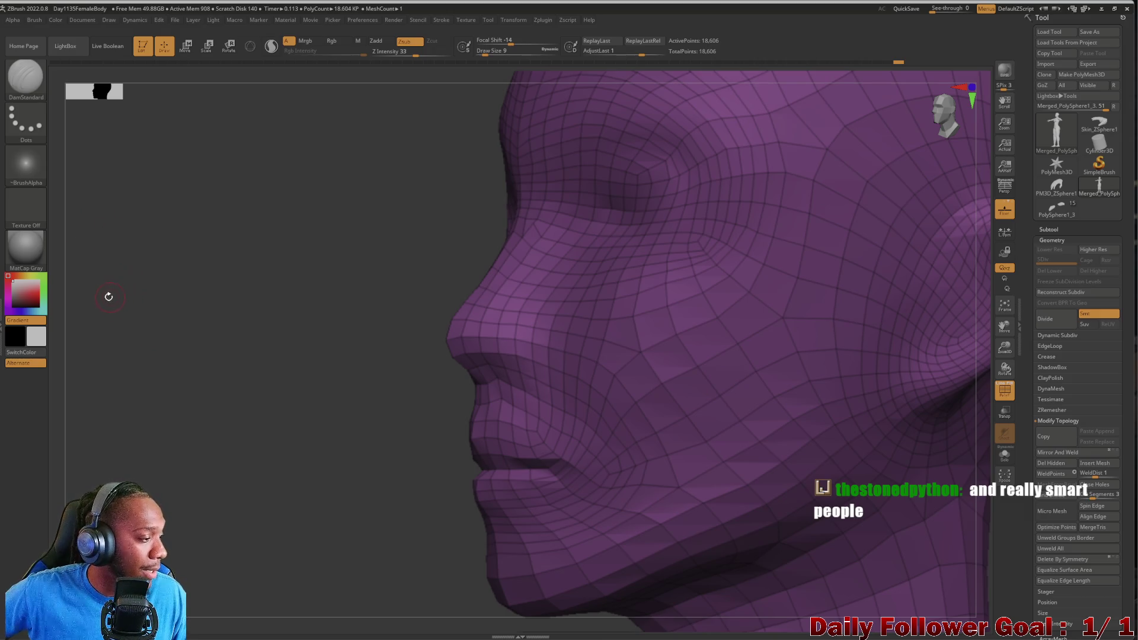
pyautogui.click(25, 77)
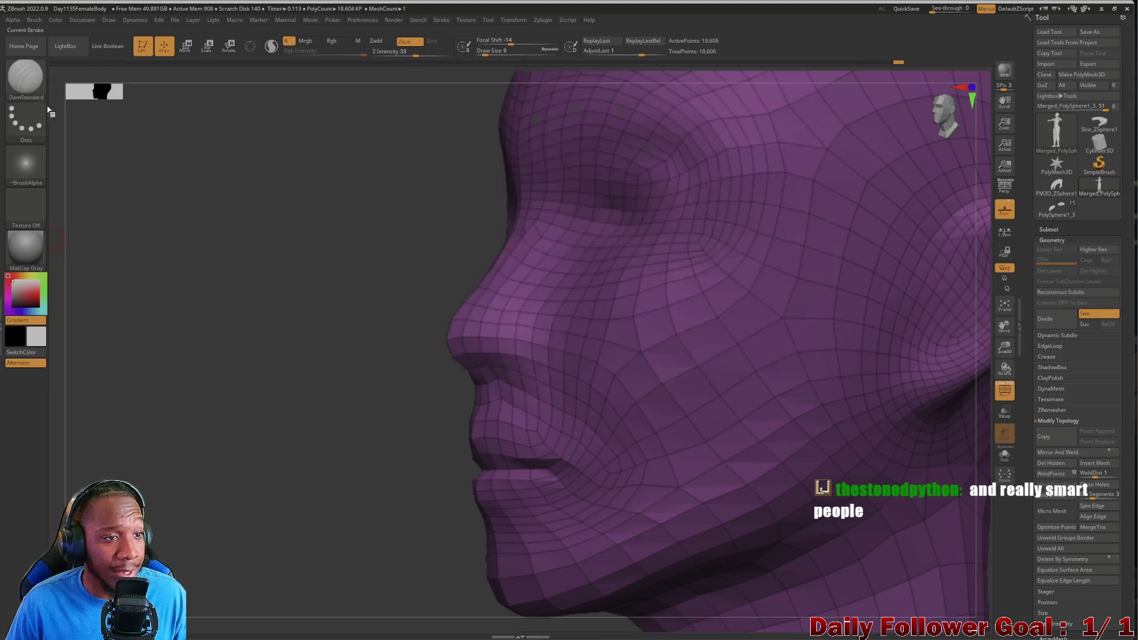
# Switch to the Move brush and orbit from a front view to a close lip profile.
pyautogui.press('b')
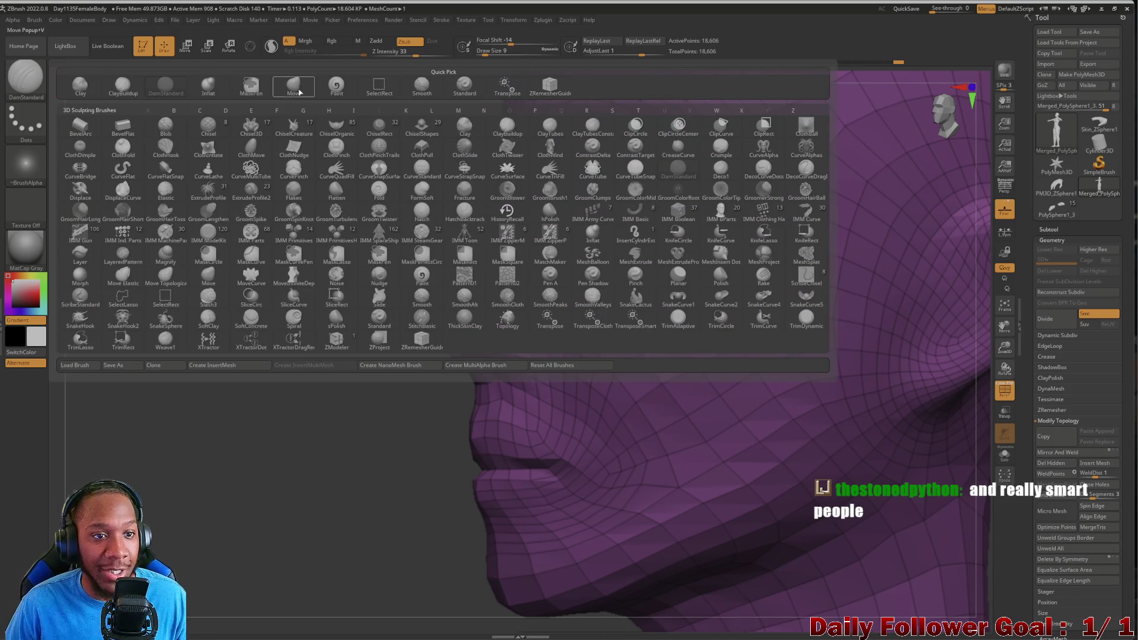
pyautogui.press('m')
pyautogui.press('v')
pyautogui.moveTo(269, 425)
pyautogui.mouseDown()
pyautogui.moveTo(255, 425)
pyautogui.moveTo(287, 434)
pyautogui.mouseUp()
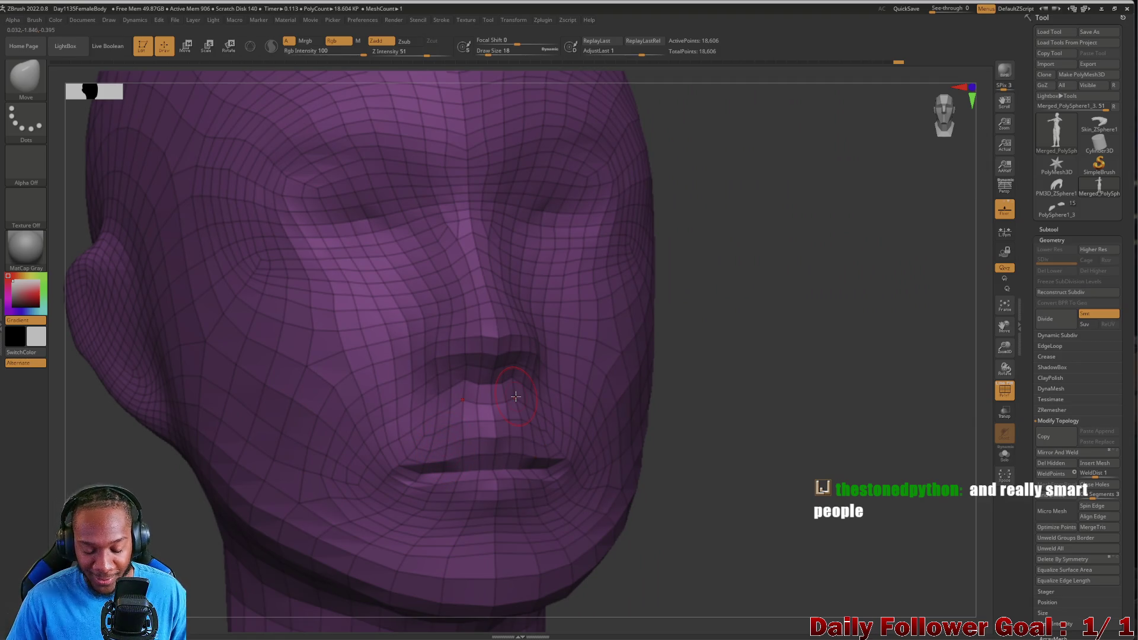
pyautogui.moveTo(237, 501)
pyautogui.keyDown('shift'); pyautogui.mouseDown()
pyautogui.moveTo(185, 503)
pyautogui.moveTo(251, 468)
pyautogui.mouseUp(); pyautogui.keyUp('shift')
pyautogui.moveTo(403, 466)
pyautogui.mouseDown()
pyautogui.moveTo(241, 488)
pyautogui.moveTo(287, 472)
pyautogui.moveTo(264, 559)
pyautogui.mouseUp()
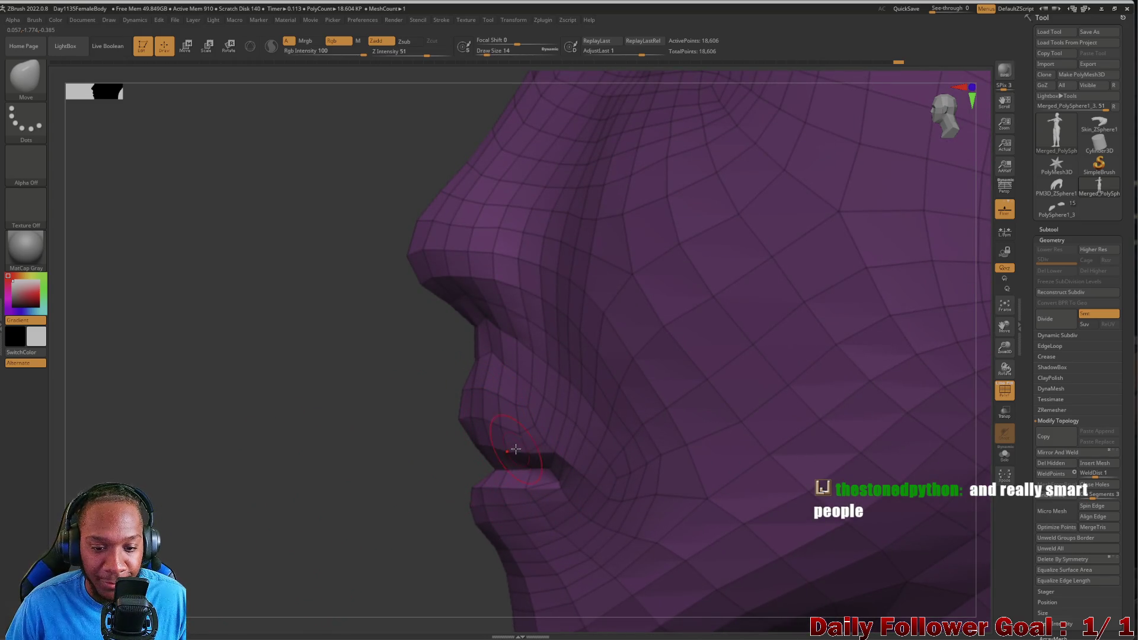
# Pull the lower lip up, then reshape the mouth corner and upper lip, checking side and front views.
pyautogui.moveTo(515, 455); pyautogui.dragTo(498, 447)
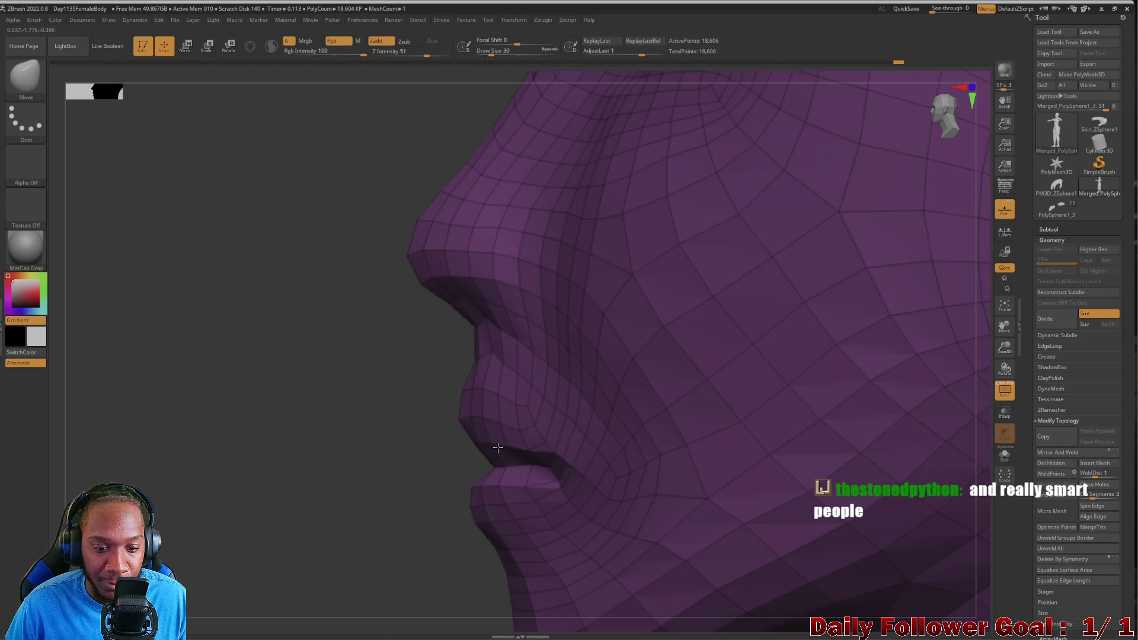
pyautogui.press('[')
pyautogui.press('[')
pyautogui.press('[')
pyautogui.press(']')
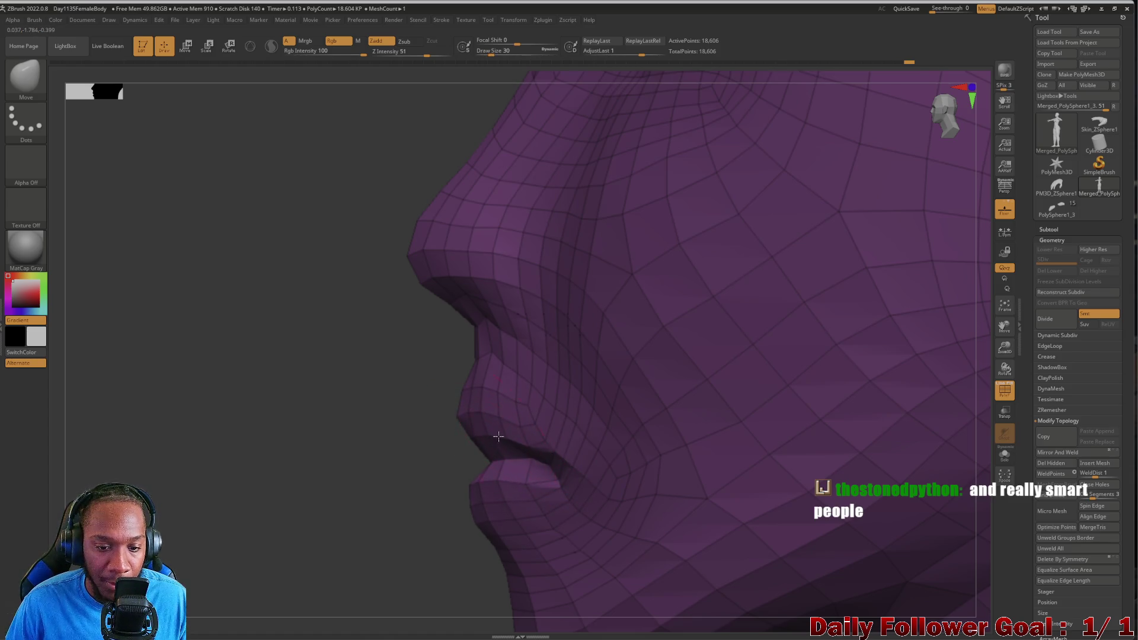
pyautogui.keyDown('shift'); pyautogui.moveTo(339, 462); pyautogui.dragTo(389, 454); pyautogui.keyUp('shift')
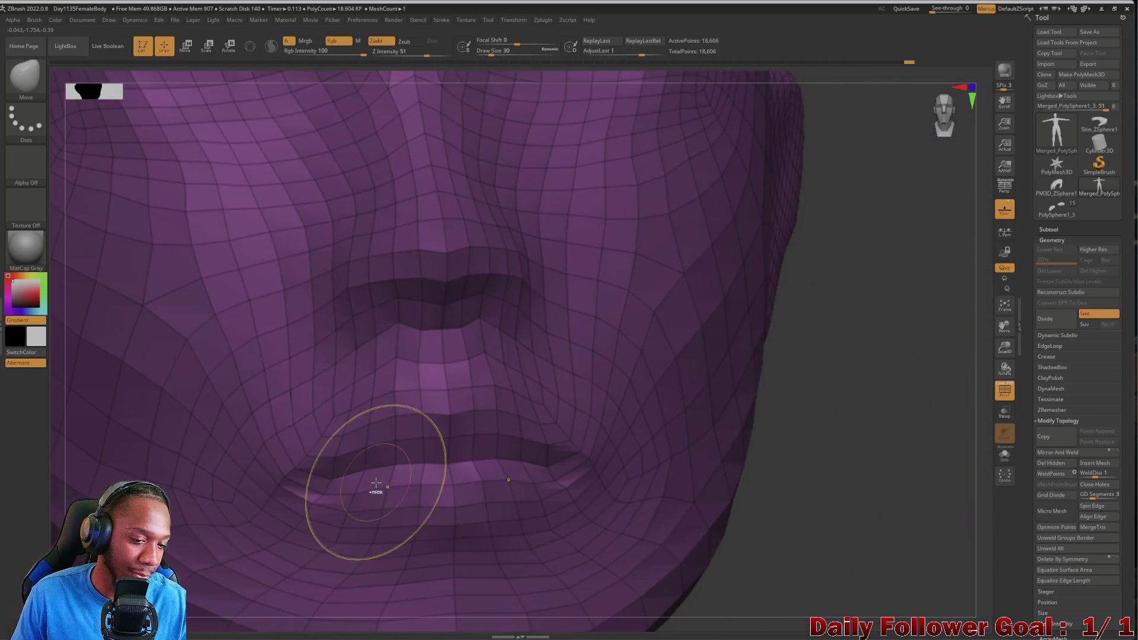
pyautogui.press('[')
pyautogui.press('[')
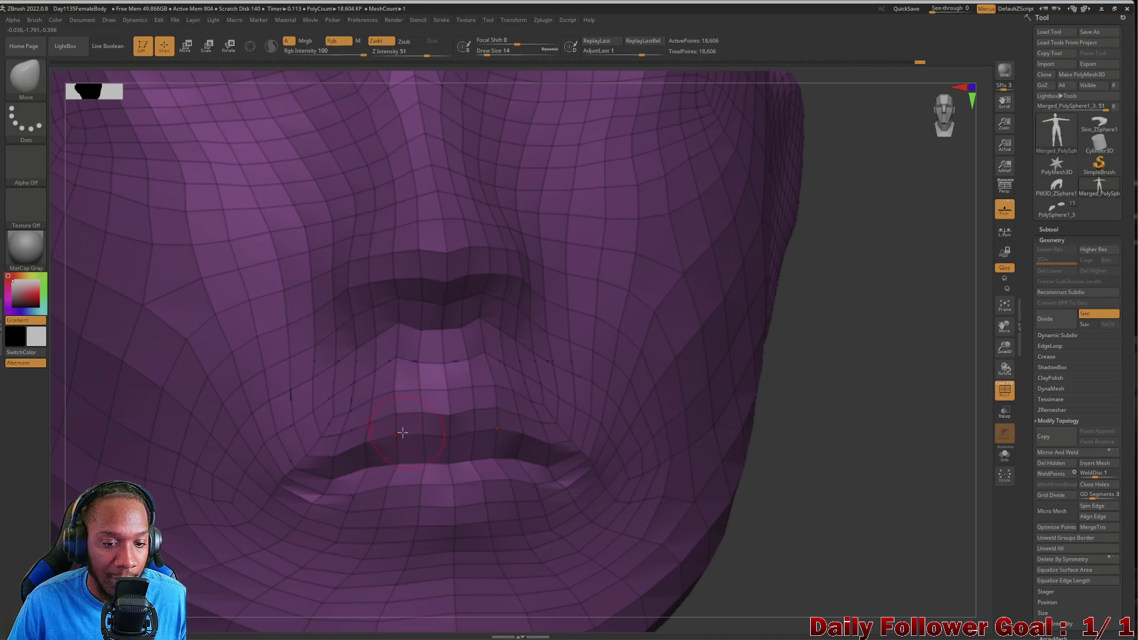
pyautogui.press(']')
pyautogui.moveTo(335, 458); pyautogui.dragTo(331, 451)
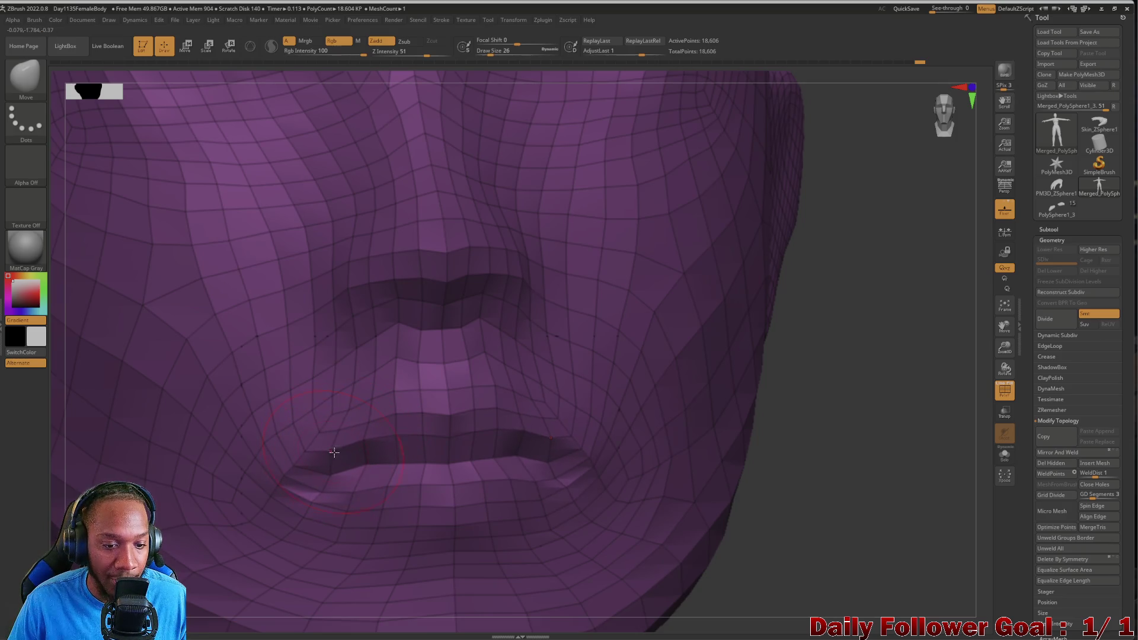
pyautogui.moveTo(409, 437); pyautogui.dragTo(414, 451)
pyautogui.moveTo(800, 504)
pyautogui.mouseDown()
pyautogui.moveTo(808, 528)
pyautogui.moveTo(681, 528)
pyautogui.mouseUp()
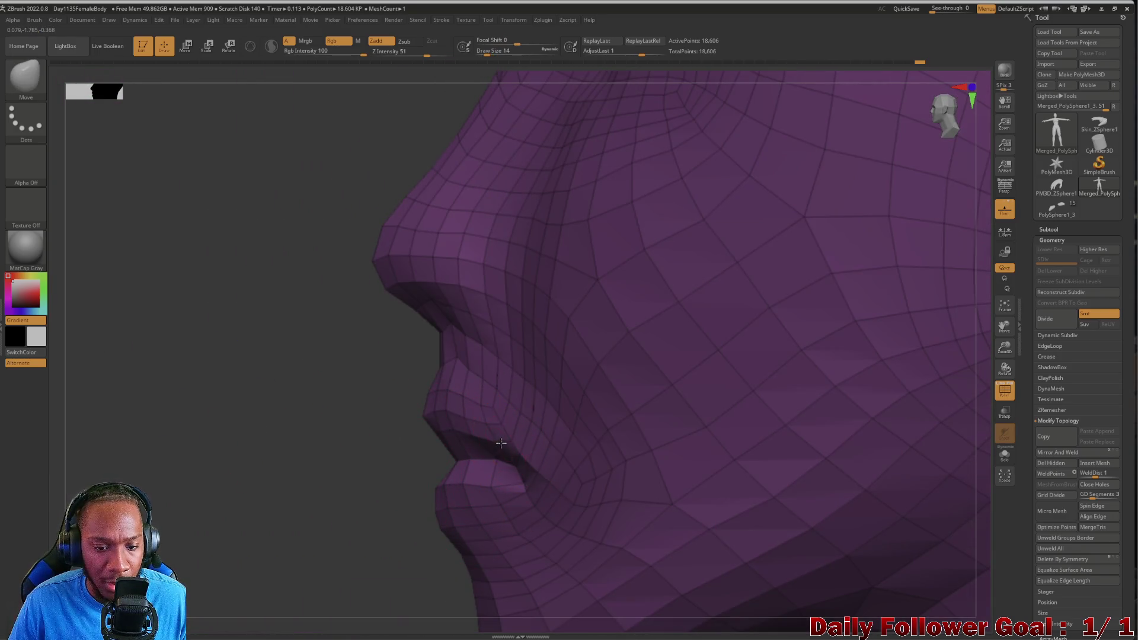
pyautogui.moveTo(332, 465); pyautogui.dragTo(677, 521)
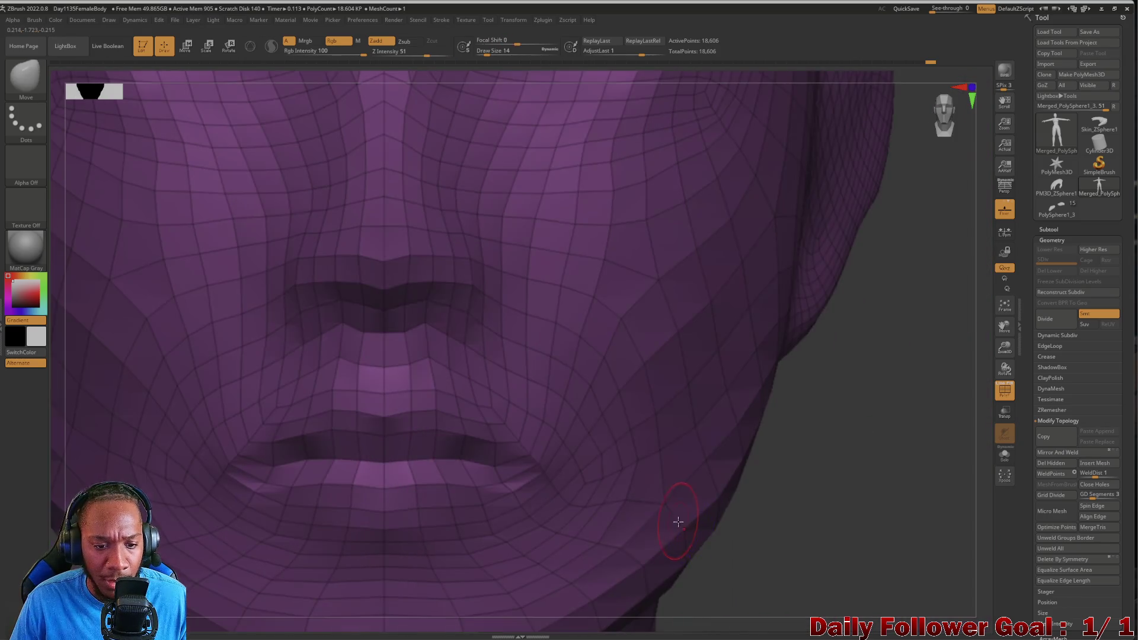
pyautogui.moveTo(820, 538)
pyautogui.mouseDown()
pyautogui.moveTo(844, 536)
pyautogui.moveTo(787, 570)
pyautogui.mouseUp()
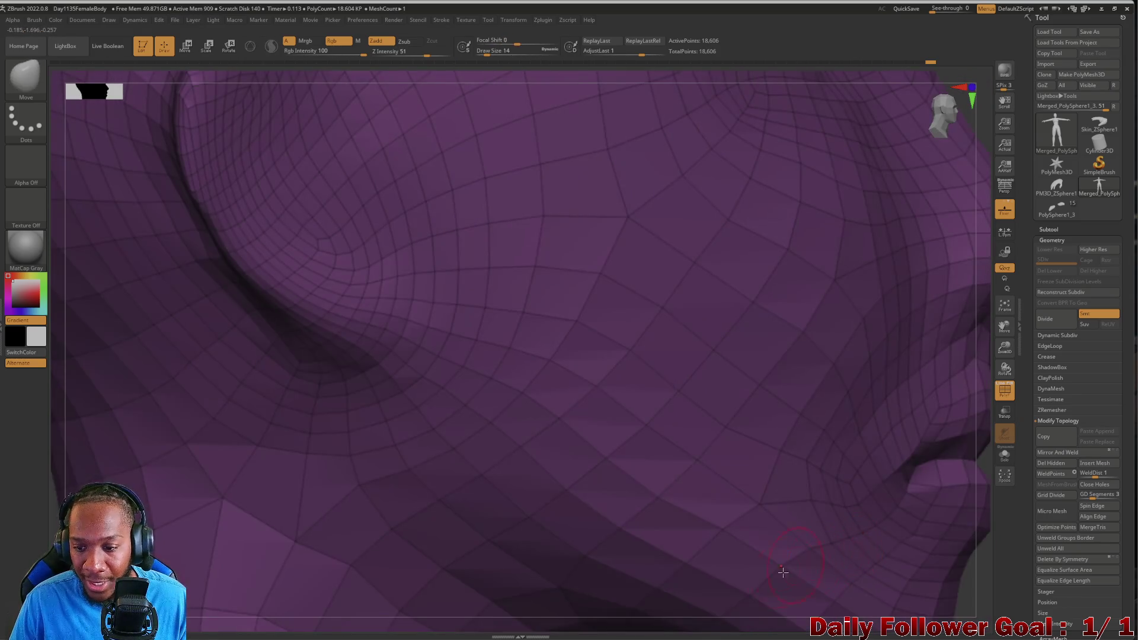
pyautogui.moveTo(36, 489)
pyautogui.mouseDown()
pyautogui.moveTo(51, 465)
pyautogui.moveTo(42, 473)
pyautogui.mouseUp()
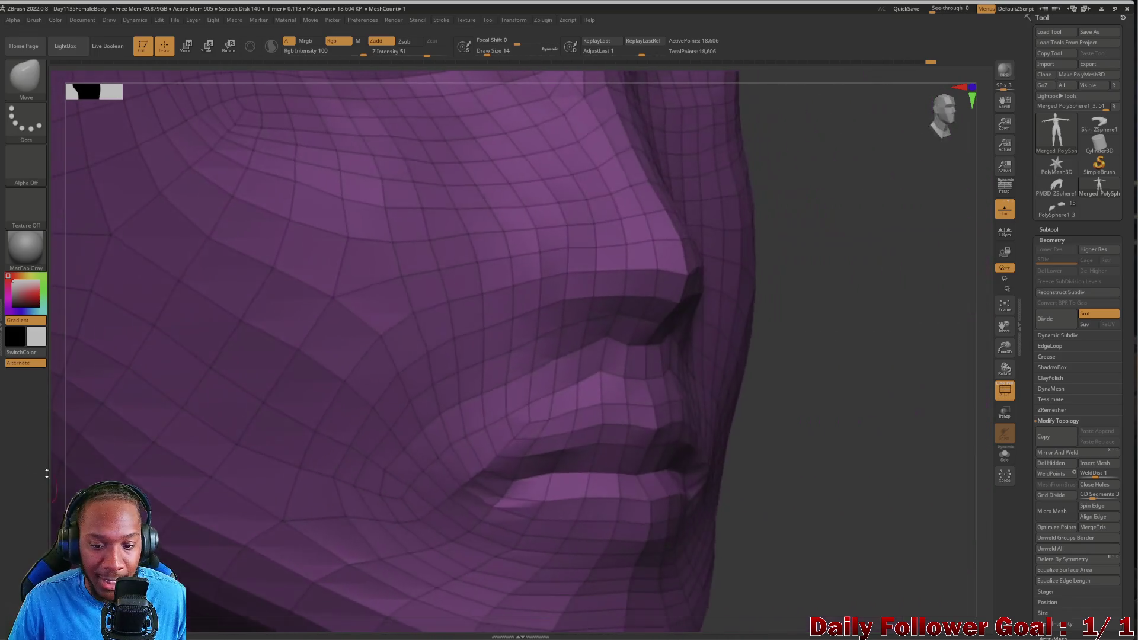
pyautogui.moveTo(788, 535); pyautogui.dragTo(846, 543)
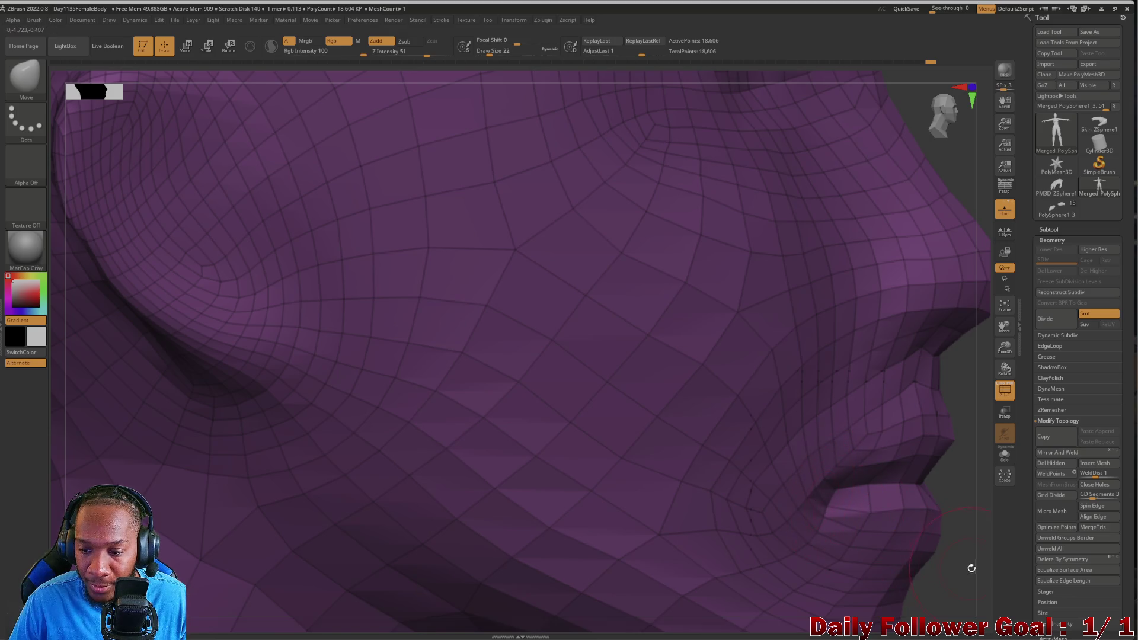
pyautogui.moveTo(962, 574)
pyautogui.mouseDown()
pyautogui.moveTo(530, 531)
pyautogui.moveTo(483, 394)
pyautogui.moveTo(514, 425)
pyautogui.moveTo(659, 447)
pyautogui.mouseUp()
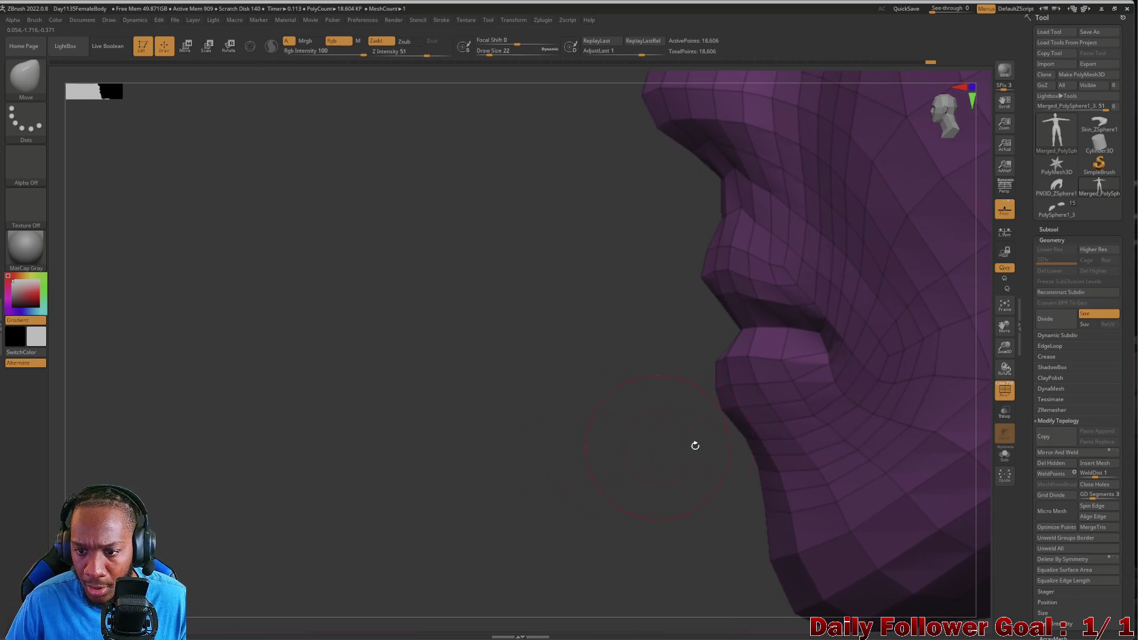
pyautogui.moveTo(735, 379)
pyautogui.mouseDown()
pyautogui.moveTo(589, 452)
pyautogui.moveTo(267, 514)
pyautogui.moveTo(193, 546)
pyautogui.moveTo(379, 344)
pyautogui.moveTo(358, 437)
pyautogui.moveTo(391, 443)
pyautogui.moveTo(348, 419)
pyautogui.moveTo(351, 587)
pyautogui.moveTo(196, 432)
pyautogui.moveTo(234, 508)
pyautogui.moveTo(698, 398)
pyautogui.mouseUp()
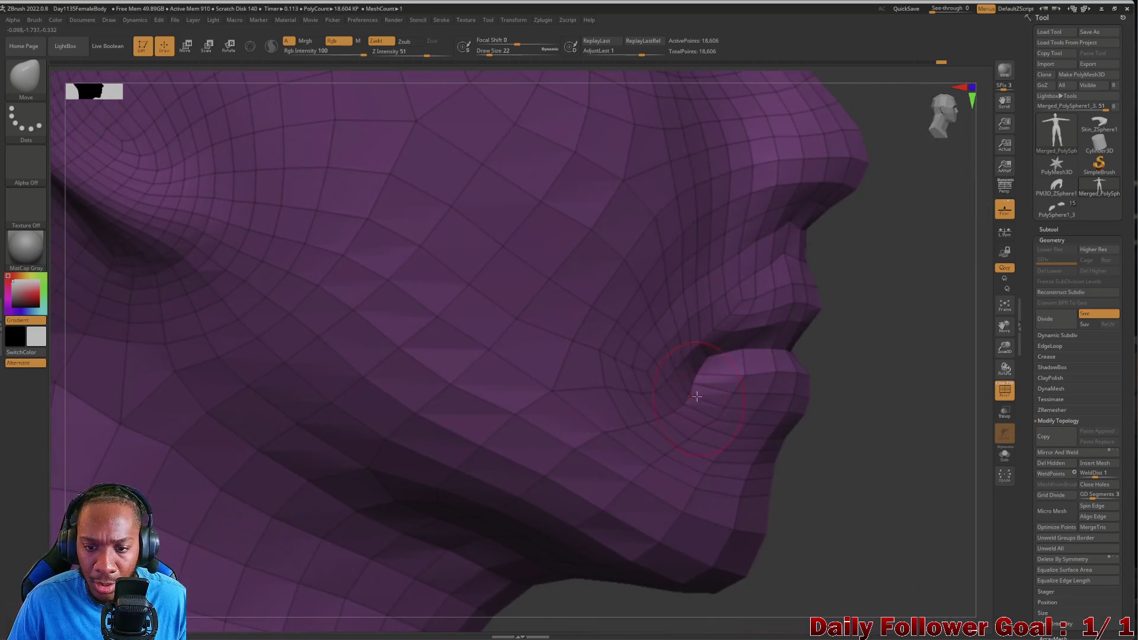
pyautogui.moveTo(883, 491)
pyautogui.mouseDown()
pyautogui.moveTo(770, 516)
pyautogui.moveTo(323, 457)
pyautogui.moveTo(616, 403)
pyautogui.moveTo(433, 434)
pyautogui.mouseUp()
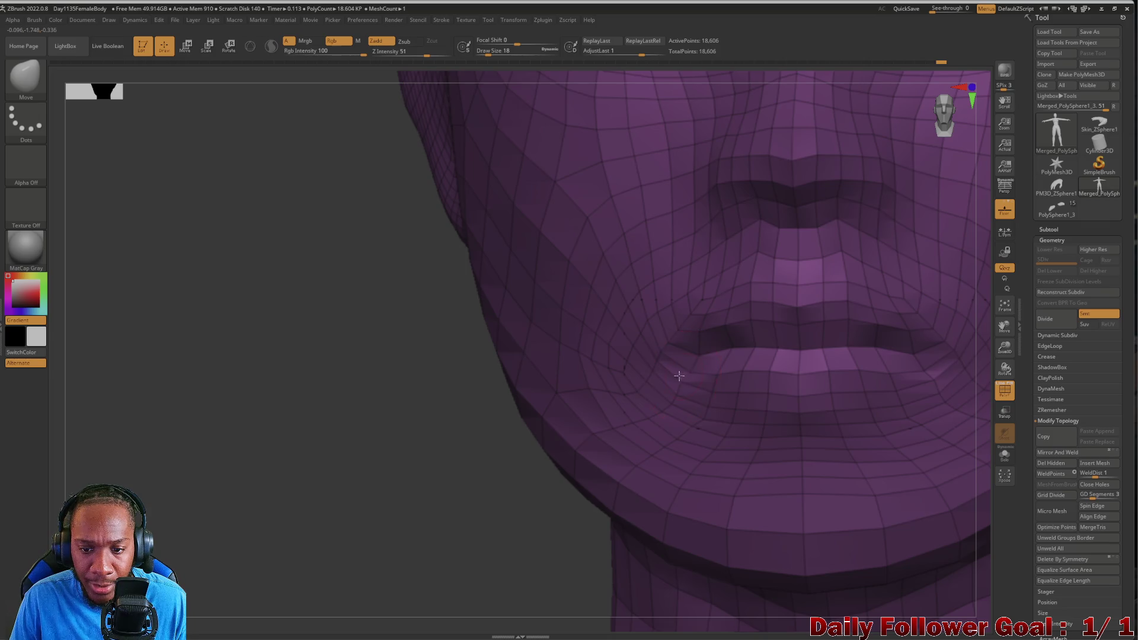
pyautogui.moveTo(401, 463)
pyautogui.mouseDown()
pyautogui.moveTo(355, 488)
pyautogui.moveTo(383, 483)
pyautogui.moveTo(389, 465)
pyautogui.moveTo(536, 344)
pyautogui.mouseUp()
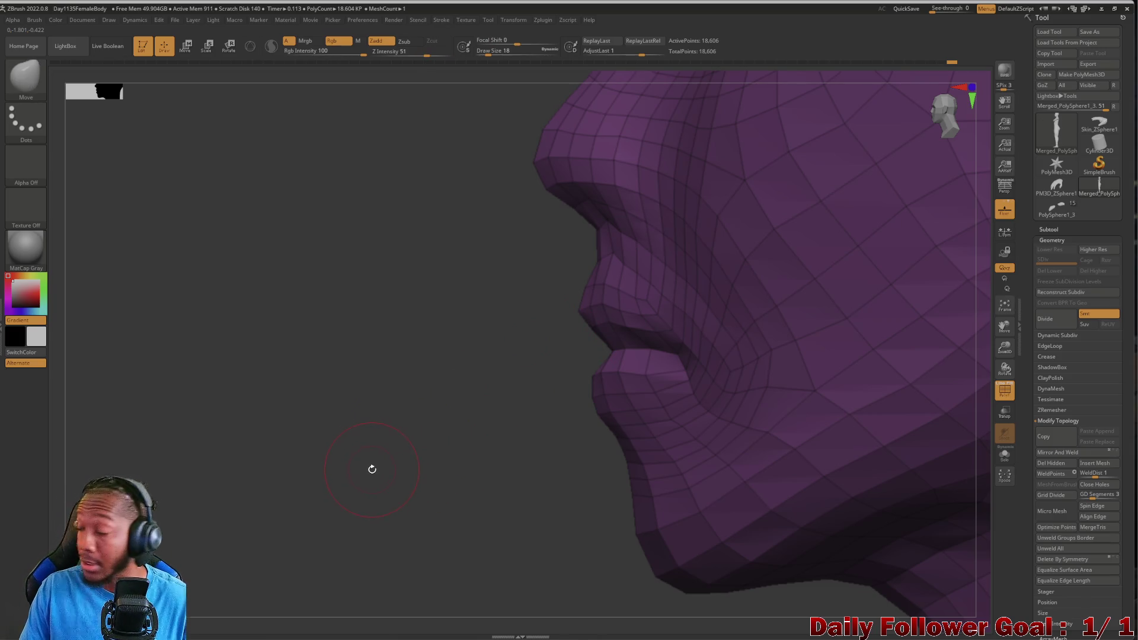
pyautogui.press('ctrl')
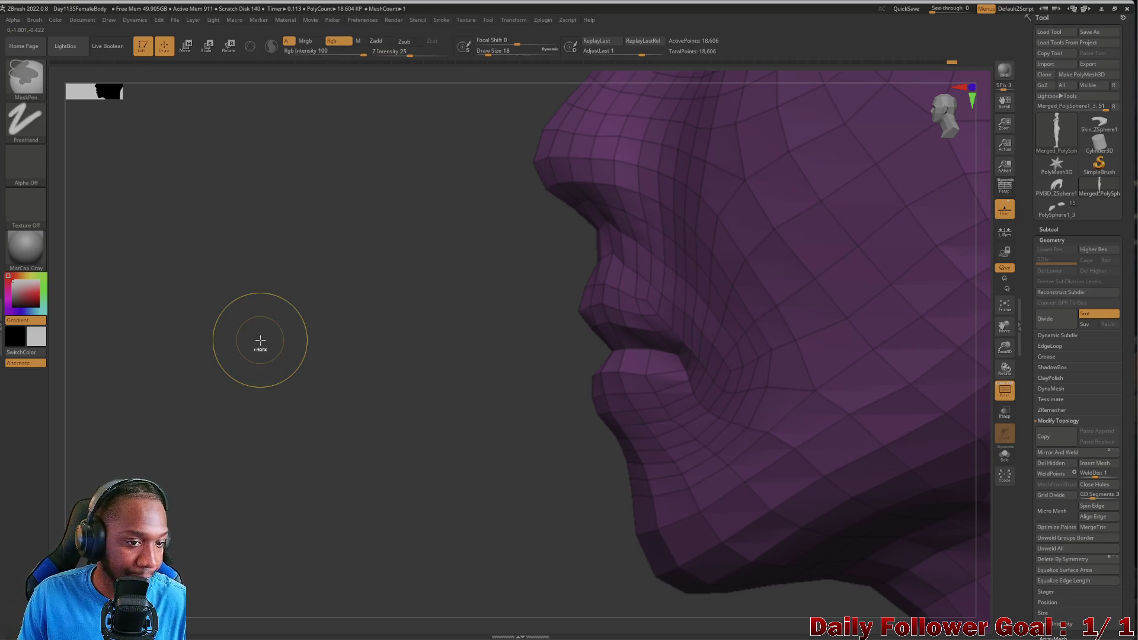
# Overwrite Day1135FemaleBody.ZPR with the current project, confirming the replacement.
pyautogui.press('Return')
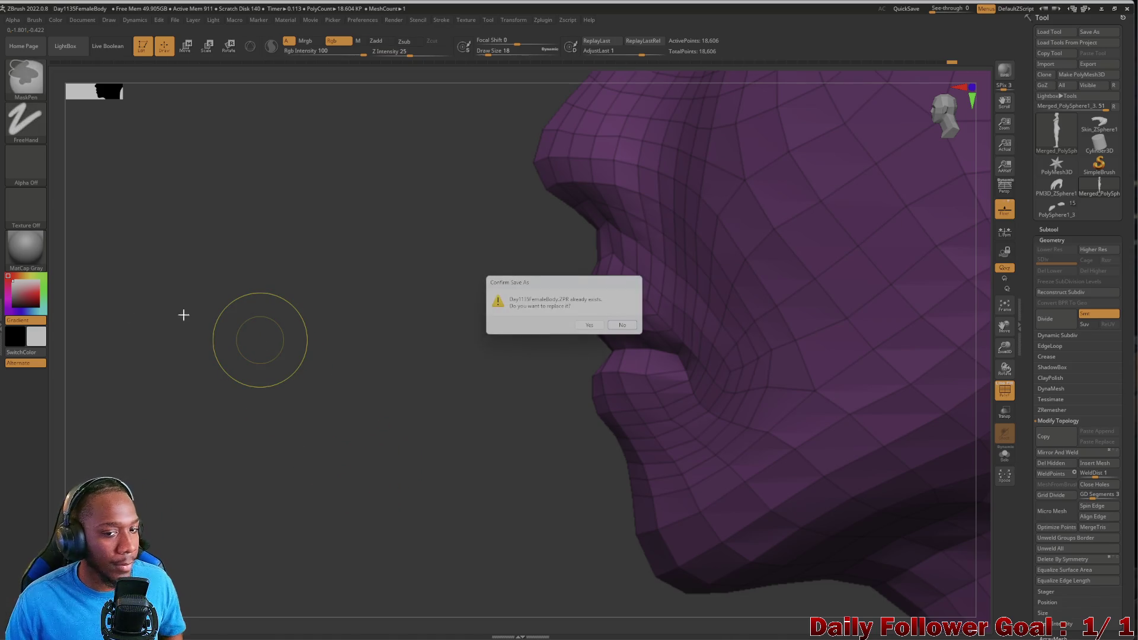
pyautogui.click(583, 326)
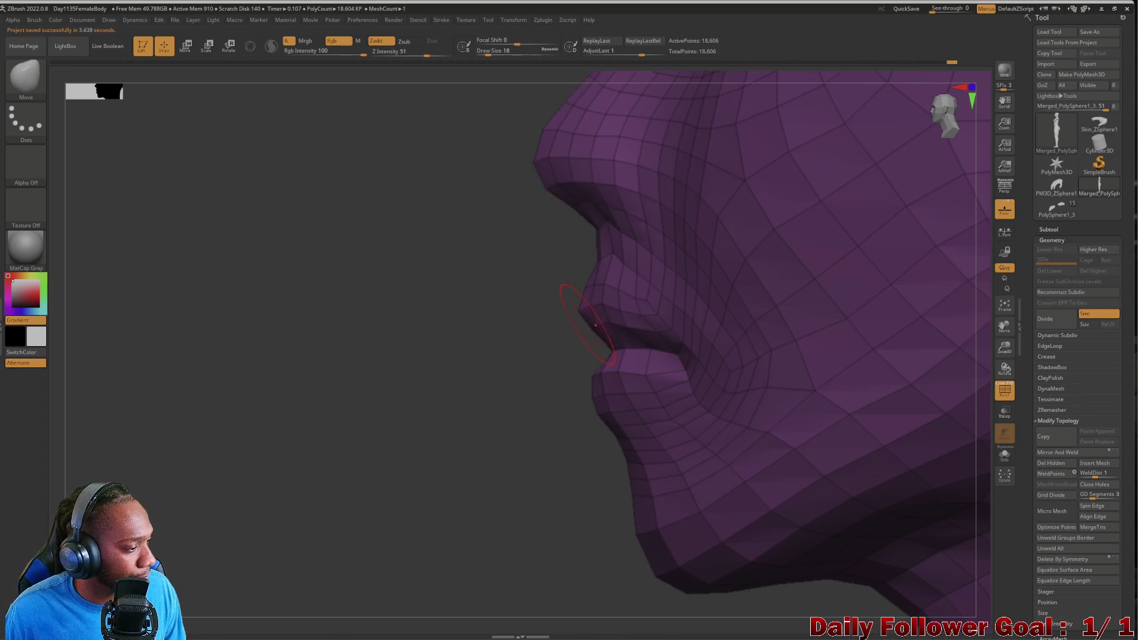